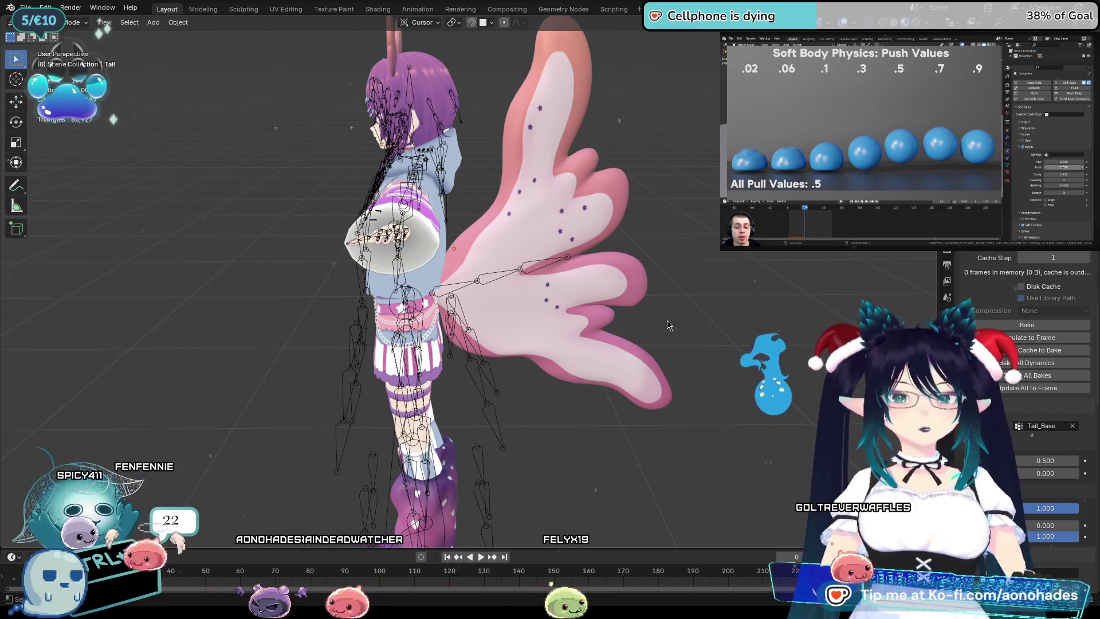
# Step through frames and orbit around the avatar to inspect the pink tail from all sides.
pyautogui.hotkey('ctrl', 'z')
pyautogui.moveTo(645, 348)
pyautogui.mouseDown(button='middle')
pyautogui.moveTo(591, 341)
pyautogui.moveTo(576, 355)
pyautogui.moveTo(620, 355)
pyautogui.mouseUp(button='middle')
pyautogui.hotkey('ctrl', 'z')
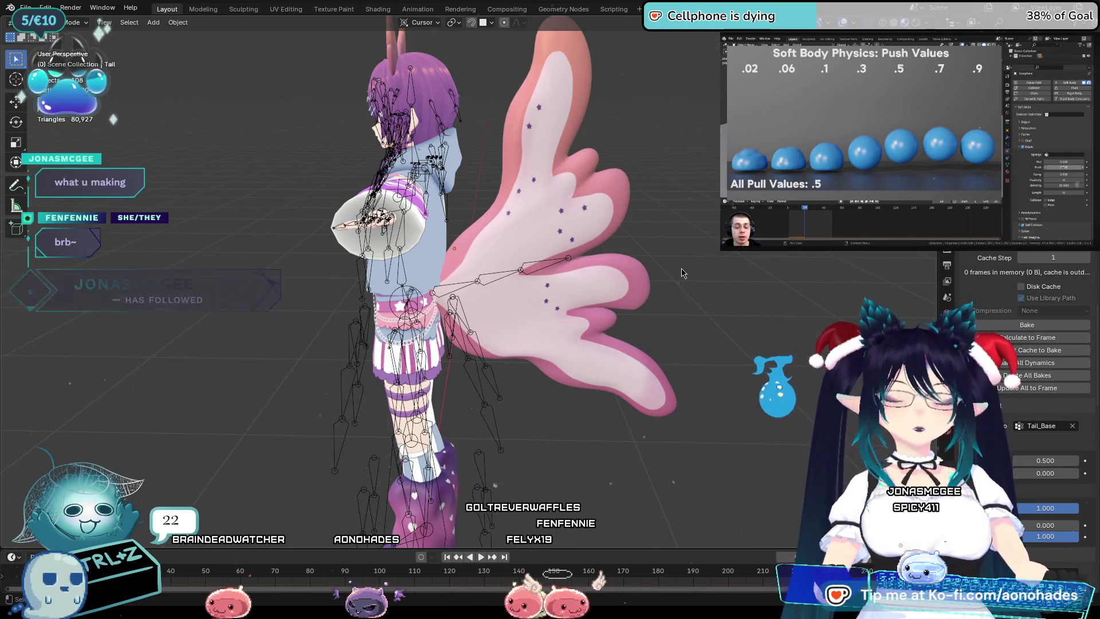
pyautogui.moveTo(725, 277)
pyautogui.mouseDown(button='middle')
pyautogui.moveTo(660, 308)
pyautogui.moveTo(697, 312)
pyautogui.mouseUp(button='middle')
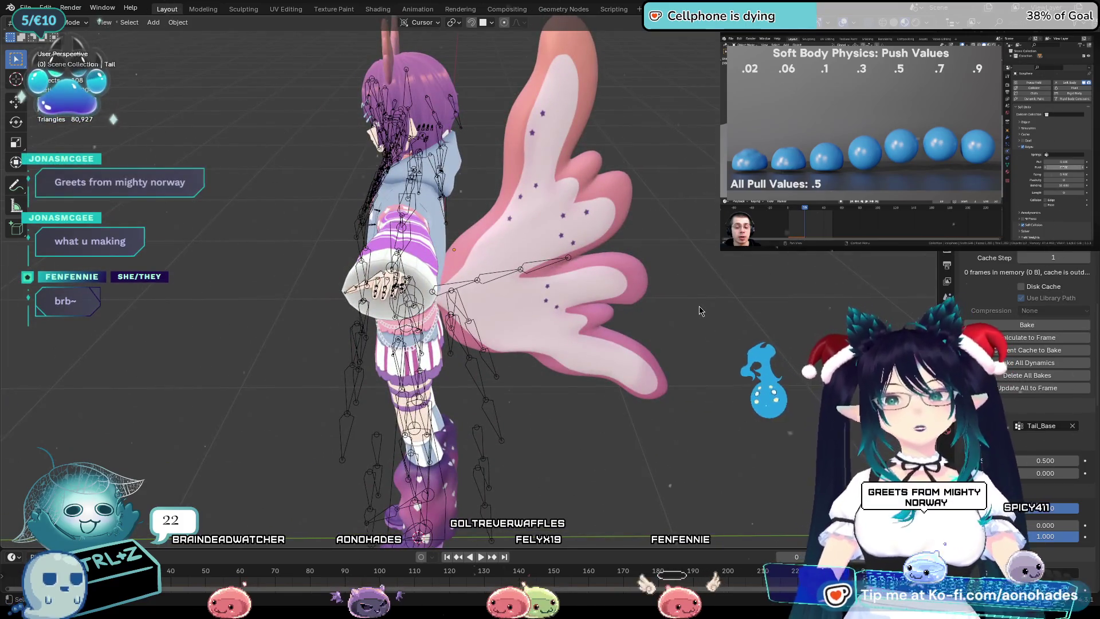
pyautogui.moveTo(703, 312)
pyautogui.mouseDown(button='middle')
pyautogui.moveTo(689, 342)
pyautogui.moveTo(688, 331)
pyautogui.moveTo(697, 366)
pyautogui.moveTo(793, 372)
pyautogui.mouseUp(button='middle')
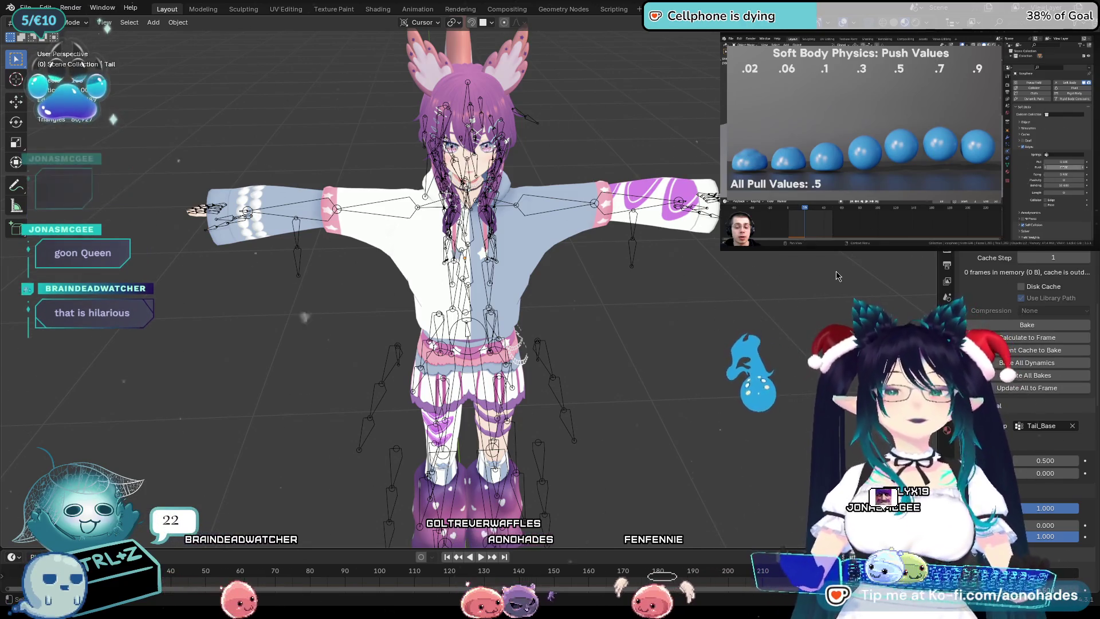
pyautogui.moveTo(550, 310); pyautogui.dragTo(624, 312, button='middle')
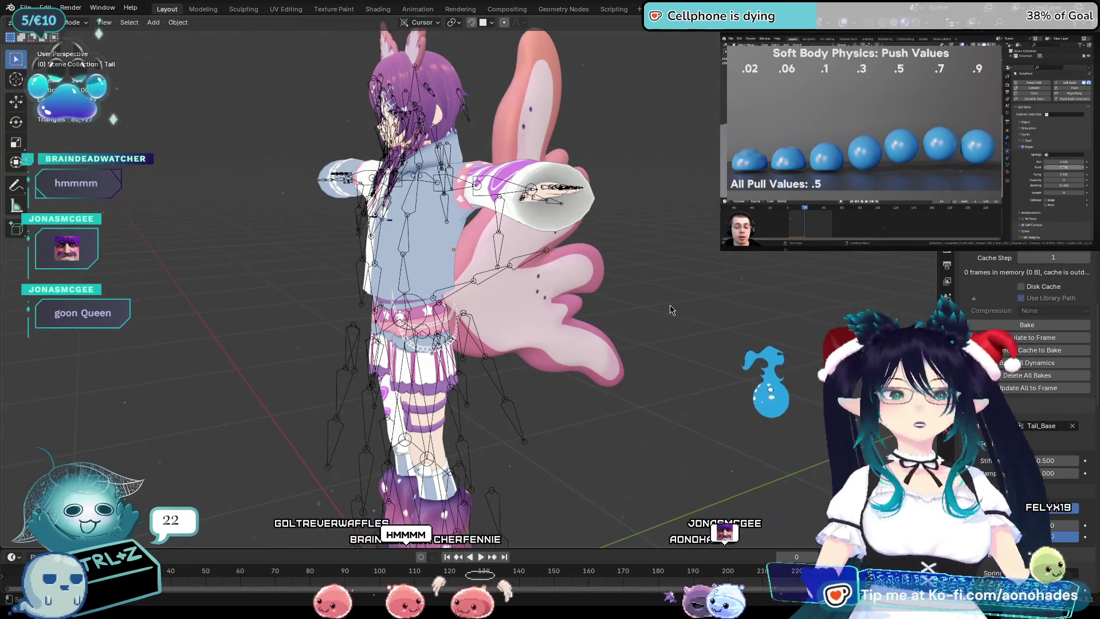
pyautogui.moveTo(671, 309); pyautogui.dragTo(689, 331, button='middle')
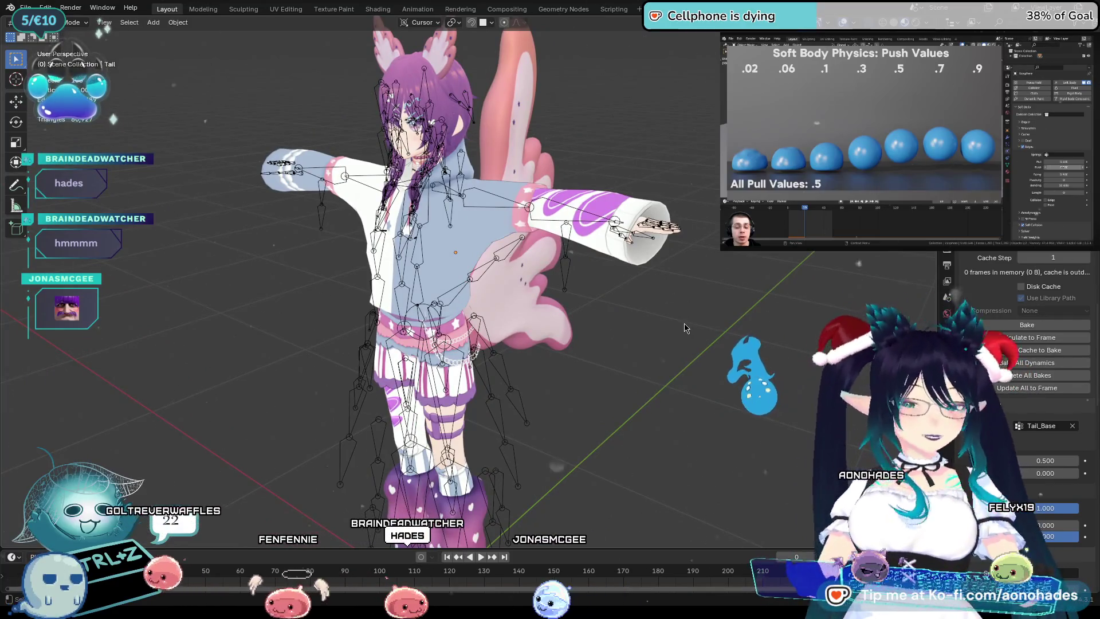
pyautogui.moveTo(652, 348)
pyautogui.mouseDown(button='middle')
pyautogui.moveTo(570, 344)
pyautogui.moveTo(626, 355)
pyautogui.mouseUp(button='middle')
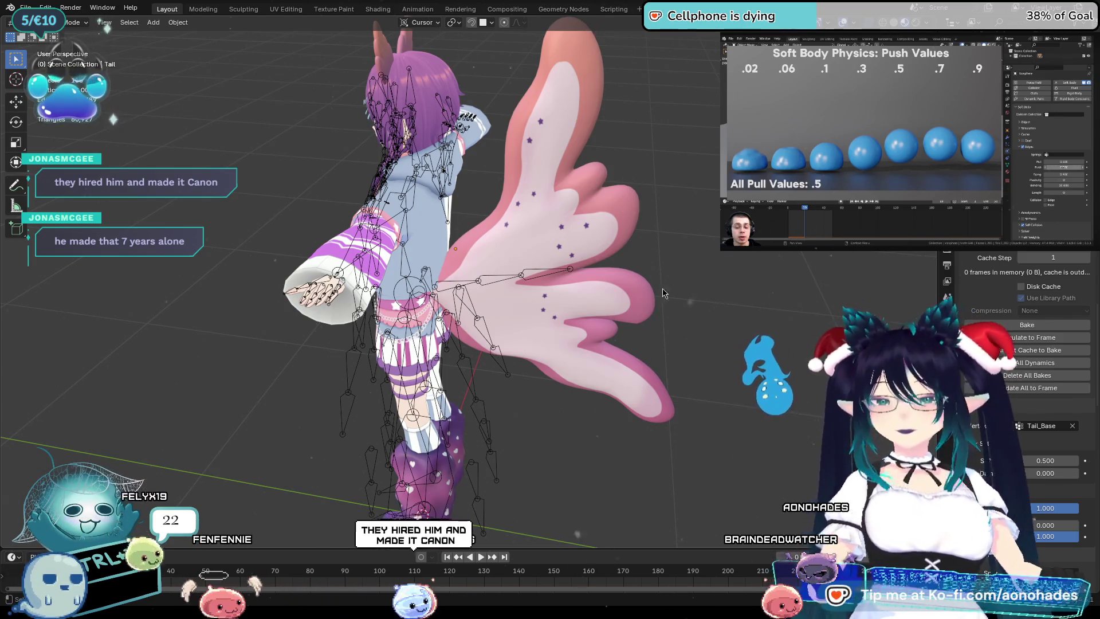
pyautogui.moveTo(665, 294)
pyautogui.mouseDown(button='middle')
pyautogui.moveTo(621, 319)
pyautogui.moveTo(685, 351)
pyautogui.moveTo(694, 330)
pyautogui.moveTo(721, 346)
pyautogui.mouseUp(button='middle')
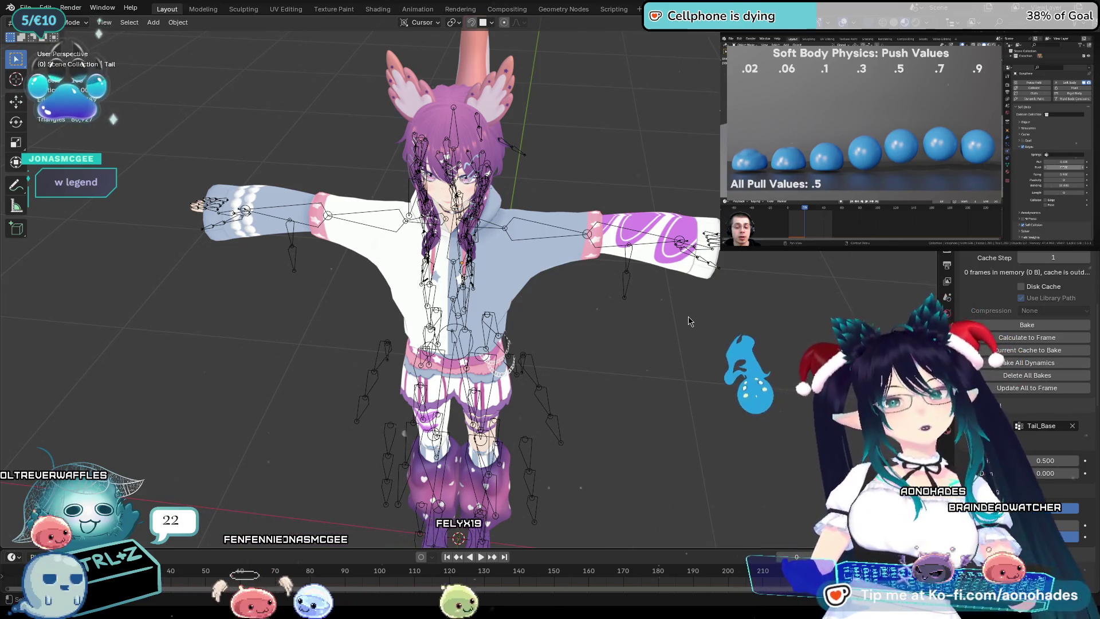
# Start timeline playback and orbit to rear and side views to watch the tail sway.
pyautogui.press('space')
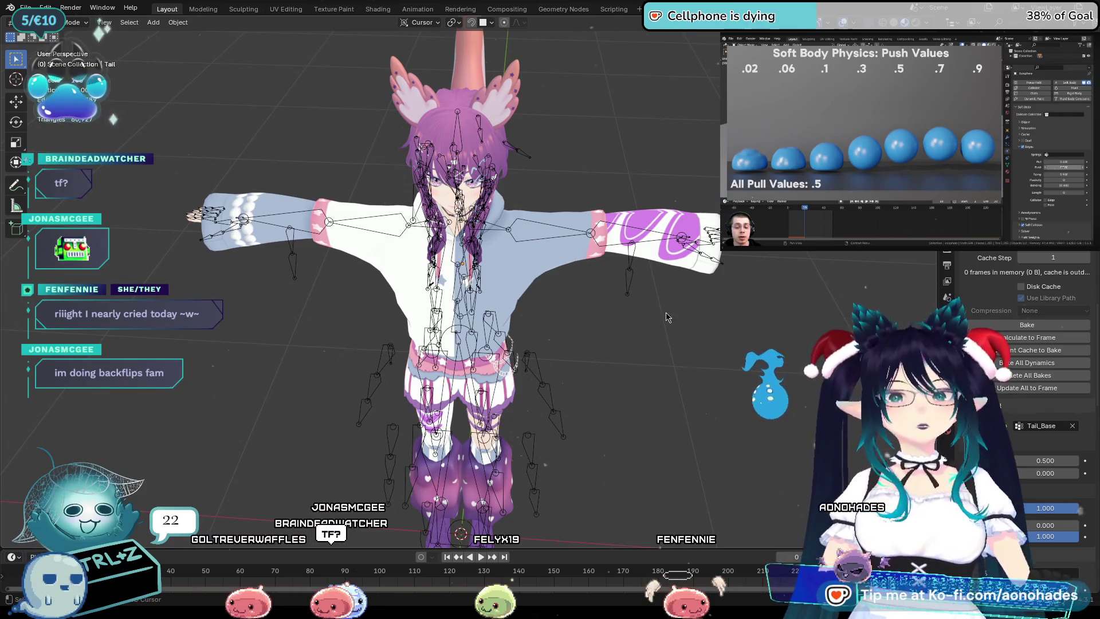
pyautogui.moveTo(667, 317); pyautogui.dragTo(673, 434, button='middle')
pyautogui.moveTo(747, 476); pyautogui.dragTo(683, 441, button='middle')
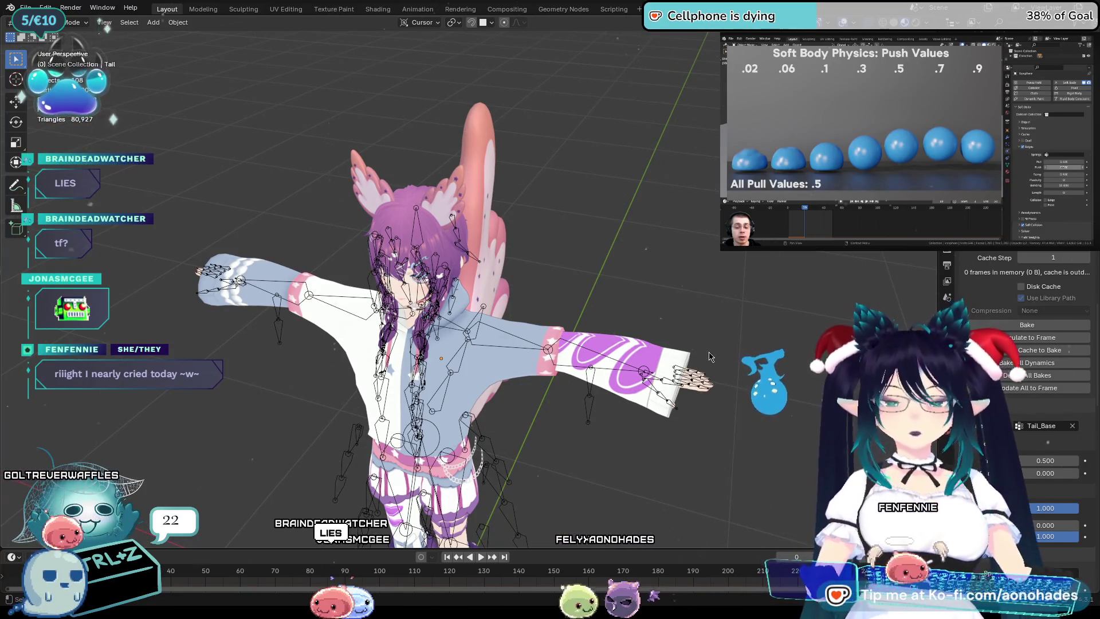
pyautogui.moveTo(740, 384)
pyautogui.mouseDown(button='middle')
pyautogui.moveTo(582, 321)
pyautogui.moveTo(685, 339)
pyautogui.mouseUp(button='middle')
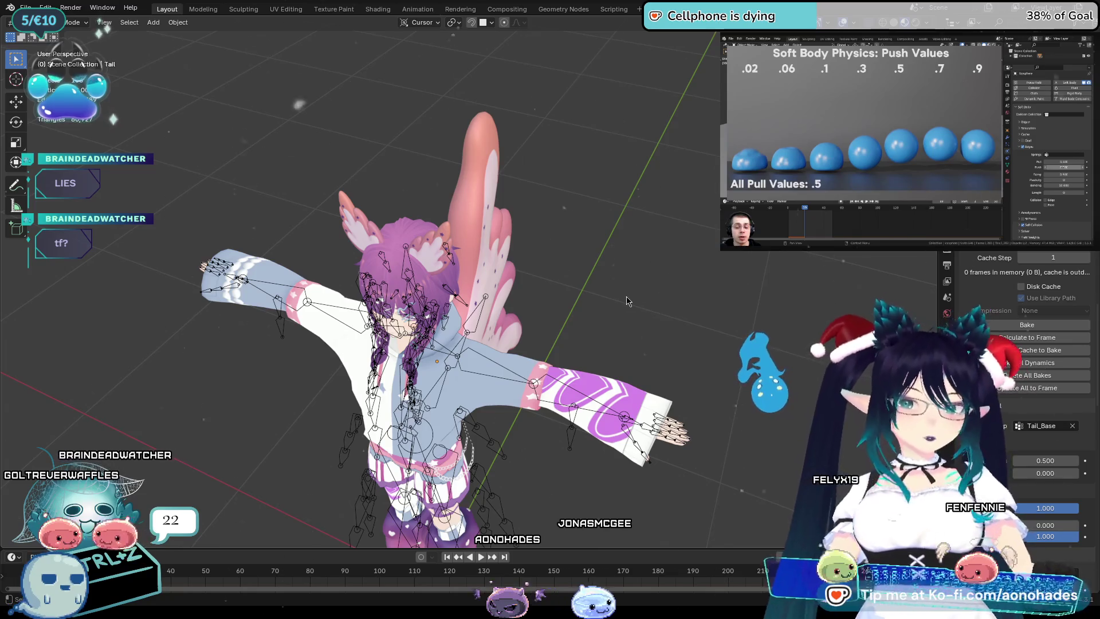
pyautogui.moveTo(619, 297); pyautogui.dragTo(535, 312, button='middle')
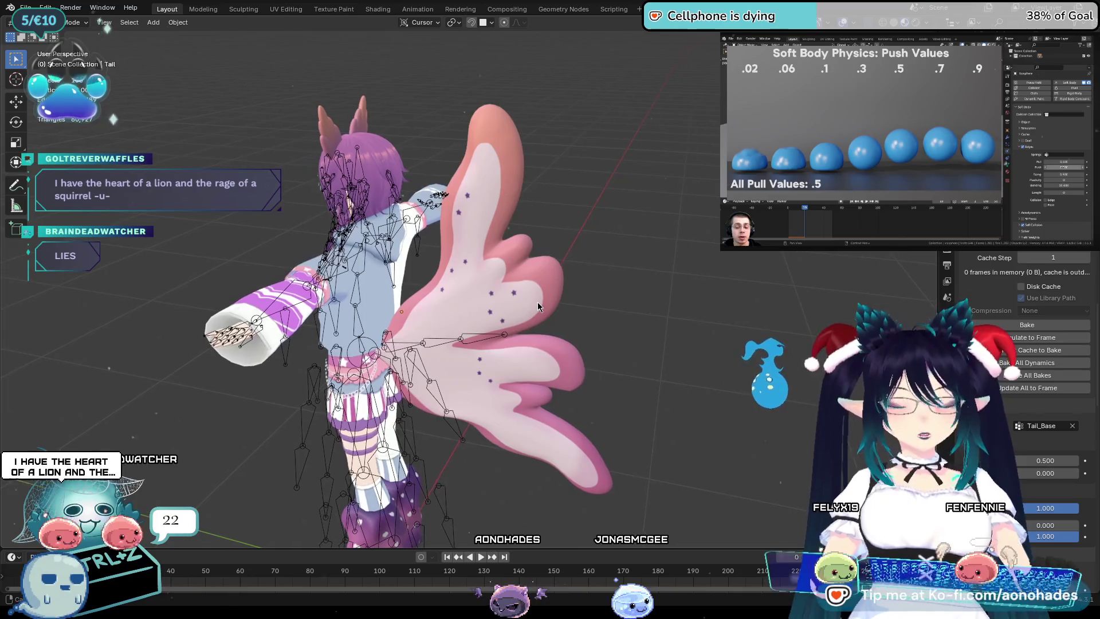
pyautogui.moveTo(542, 301); pyautogui.dragTo(693, 293, button='middle')
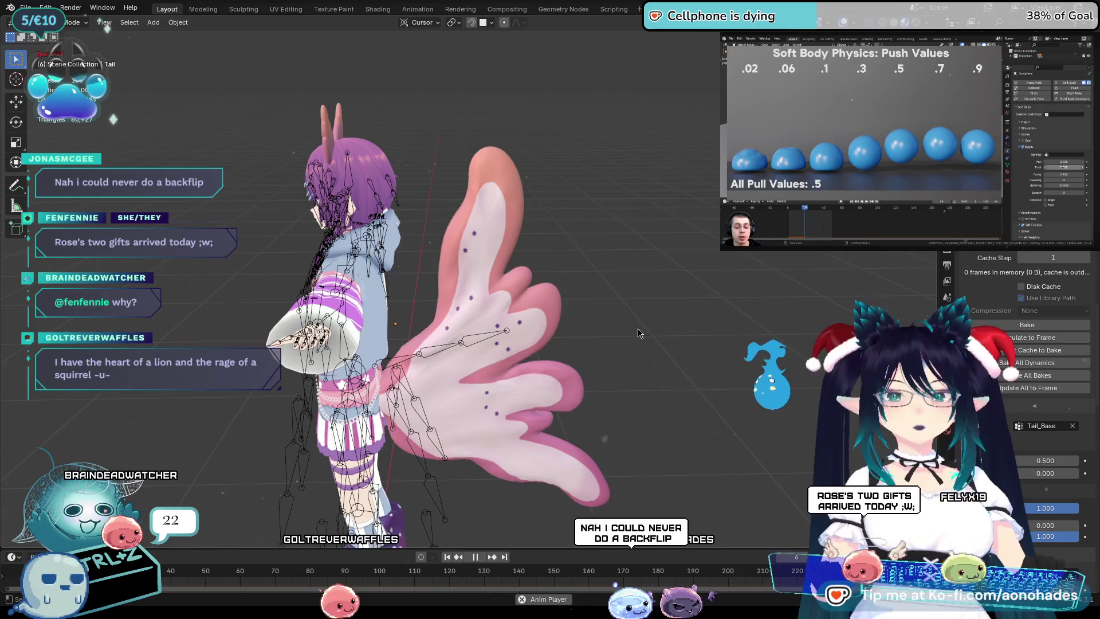
# Stop playback, rewind to frame 0, and set the soft body cache End to 50.
pyautogui.press('space')
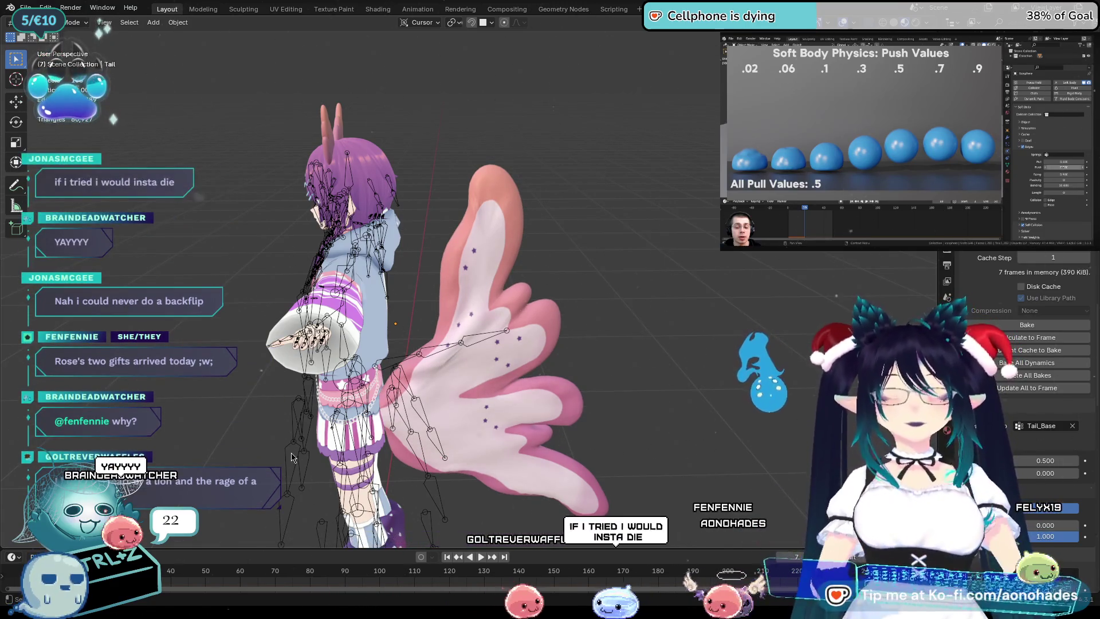
pyautogui.hotkey('shift', 'Left')
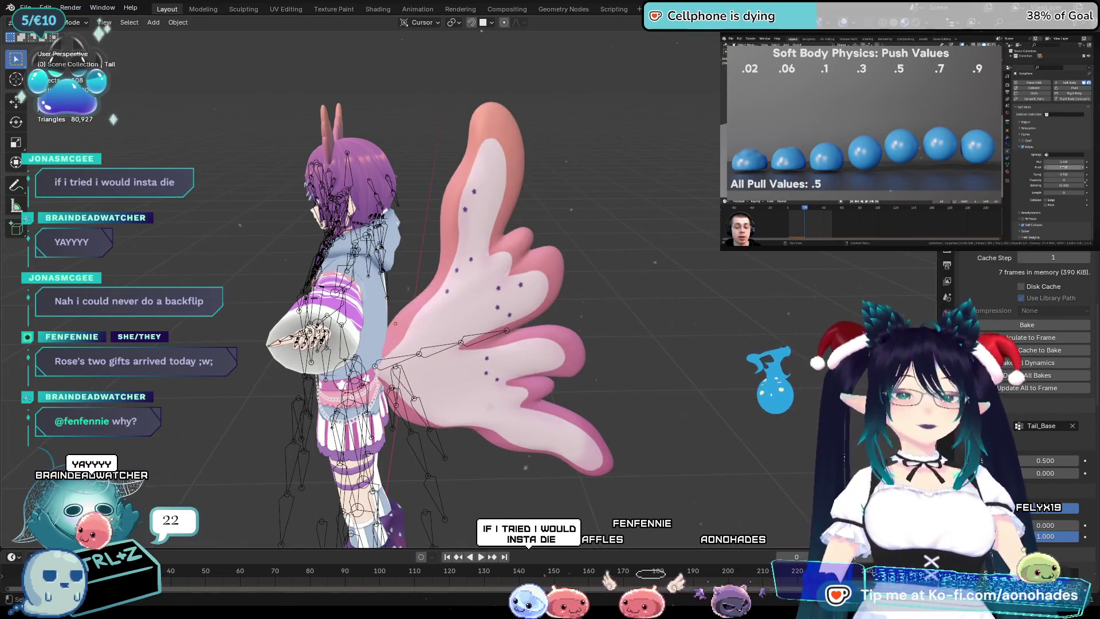
pyautogui.scroll(-3, 1014, 449)
pyautogui.scroll(-3, 1015, 448)
pyautogui.scroll(-2, 1016, 446)
pyautogui.scroll(-2, 1016, 445)
pyautogui.scroll(3, 1016, 445)
pyautogui.scroll(3, 1015, 444)
pyautogui.scroll(3, 1015, 444)
pyautogui.scroll(3, 1016, 444)
pyautogui.scroll(-2, 1016, 445)
pyautogui.scroll(-1, 1031, 446)
pyautogui.click(1057, 451)
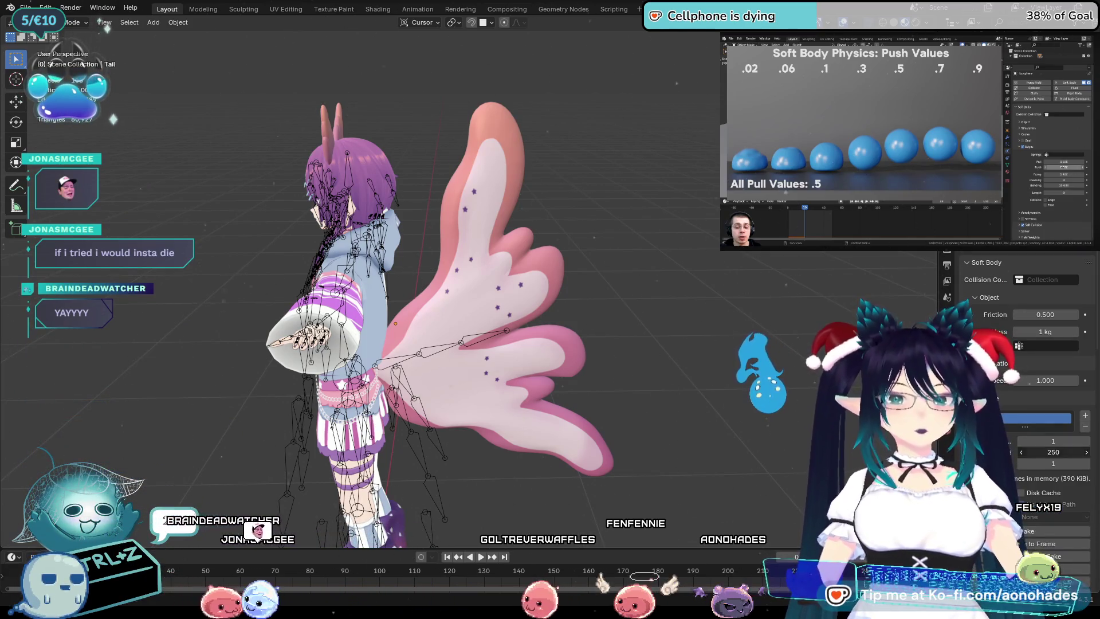
pyautogui.write('50')
pyautogui.press('Return')
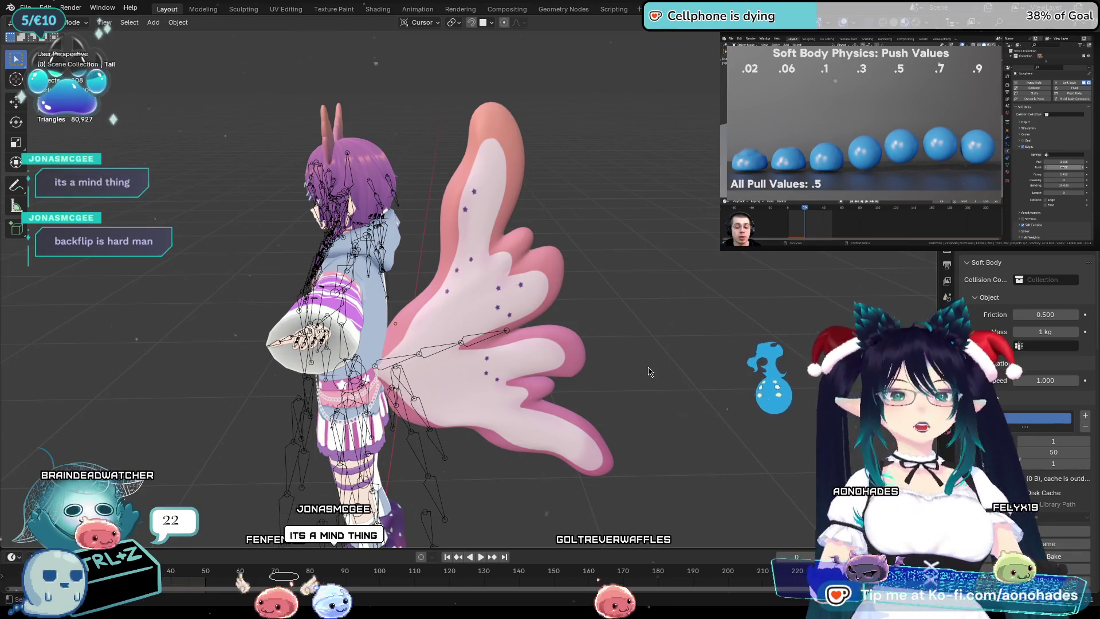
# Play the timeline so the tail's soft body cache fills for frames 0–50.
pyautogui.press('space')
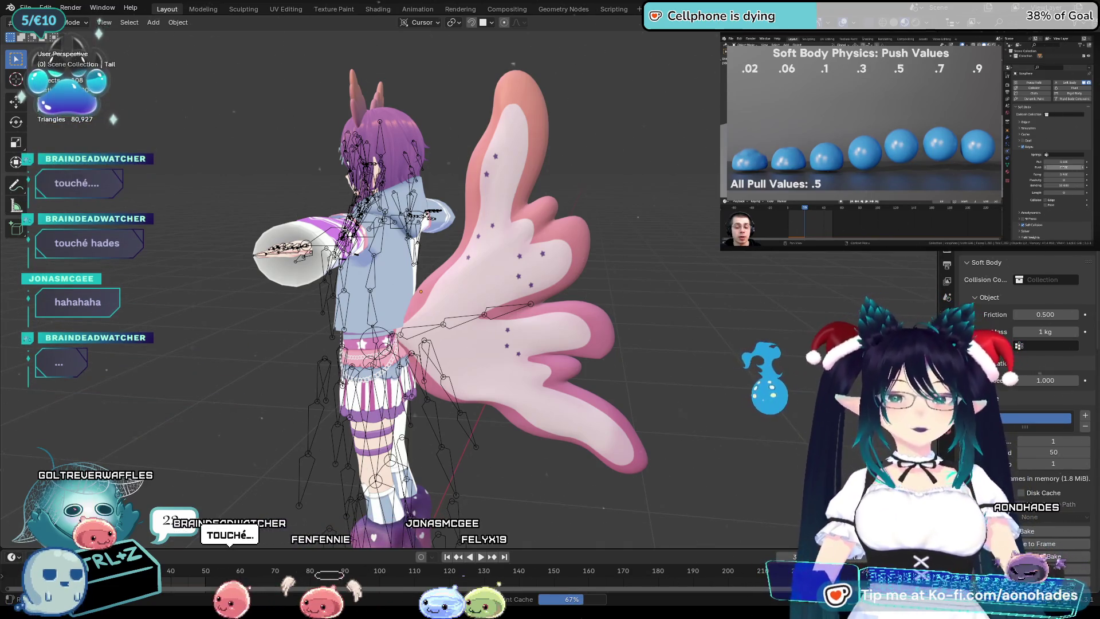
# Step forward through frames while the cache completes, then play back the cached tail motion.
pyautogui.press('Right')
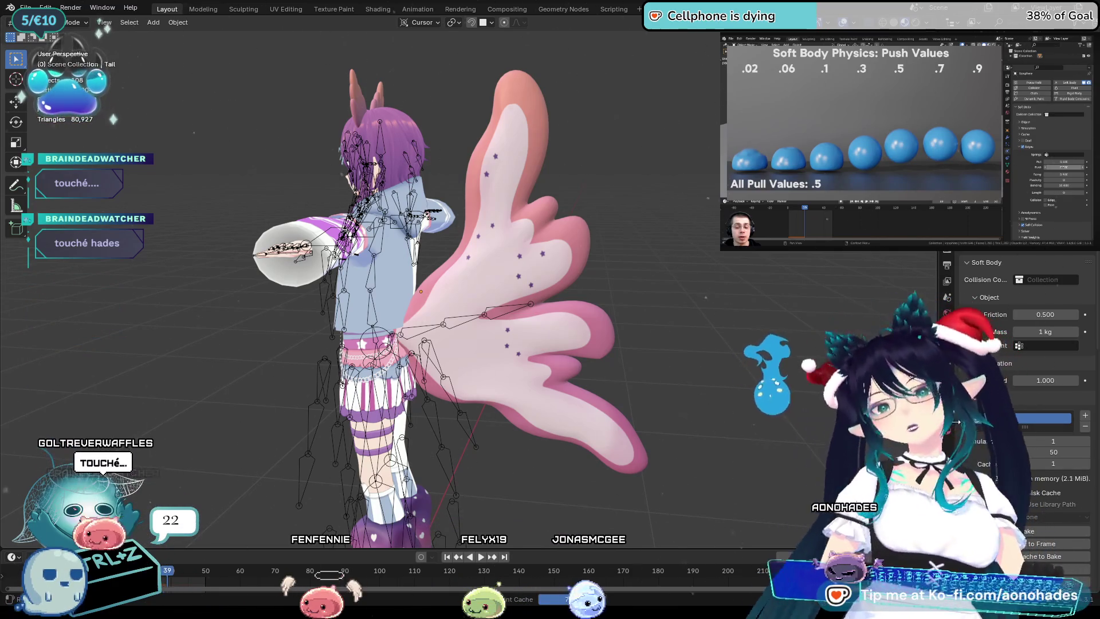
pyautogui.press('Right')
pyautogui.press('Right')
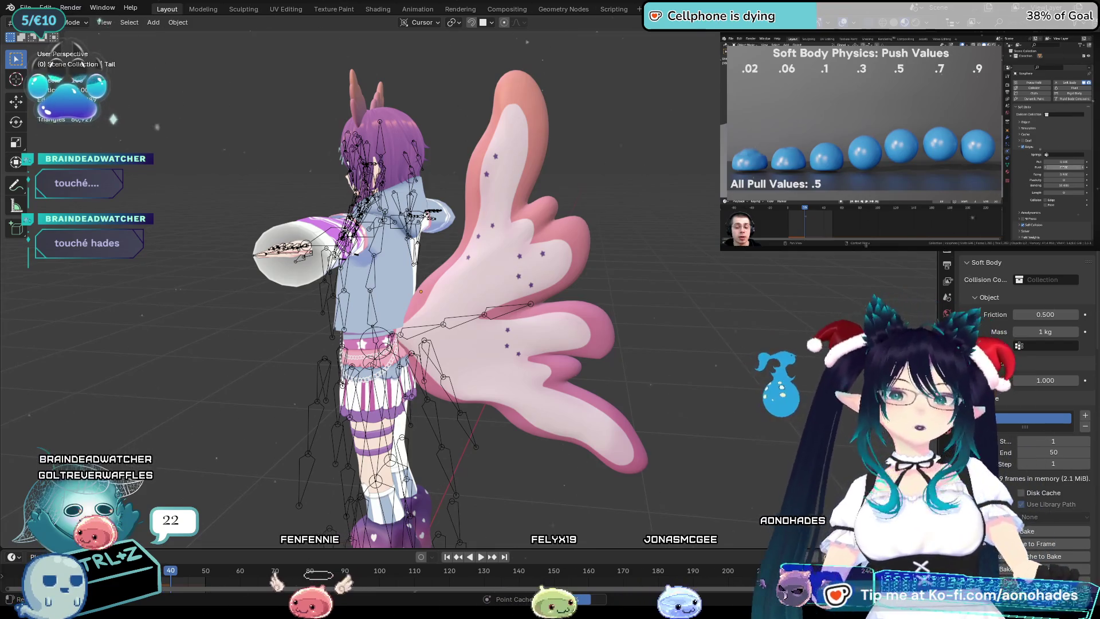
pyautogui.press('Right')
pyautogui.press('Right')
pyautogui.press('Right')
pyautogui.press('Right')
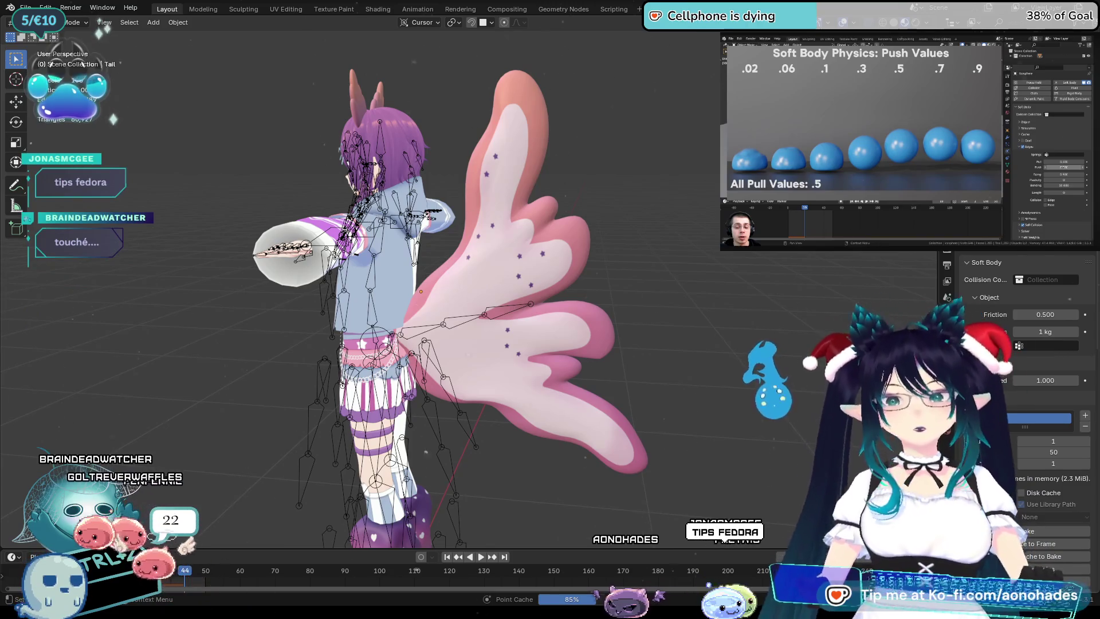
pyautogui.press('Right')
pyautogui.press('Right')
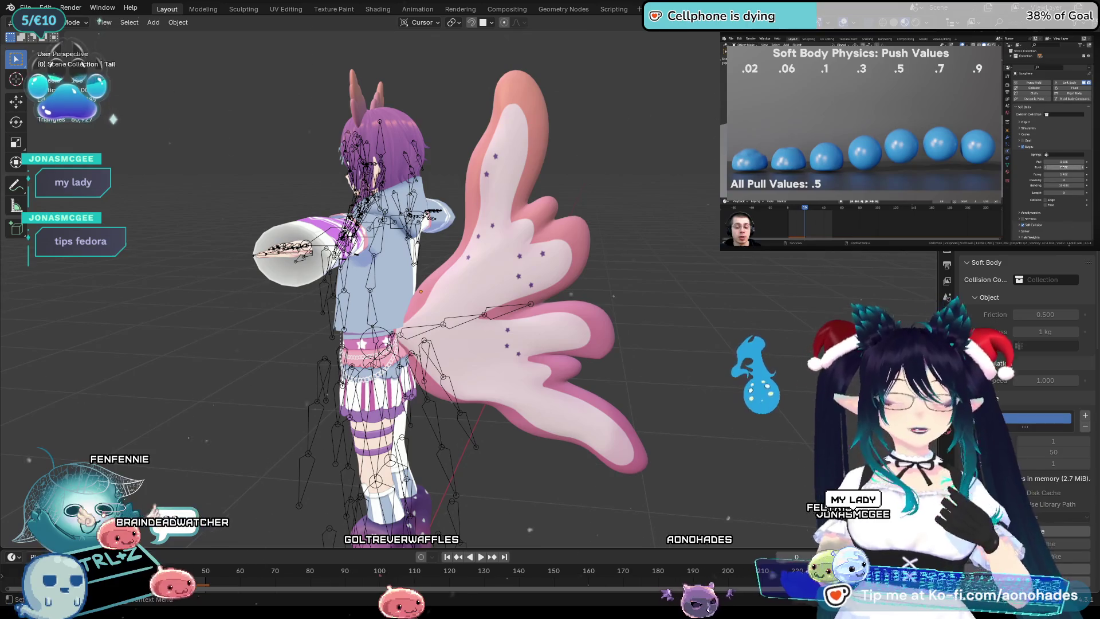
pyautogui.press('space')
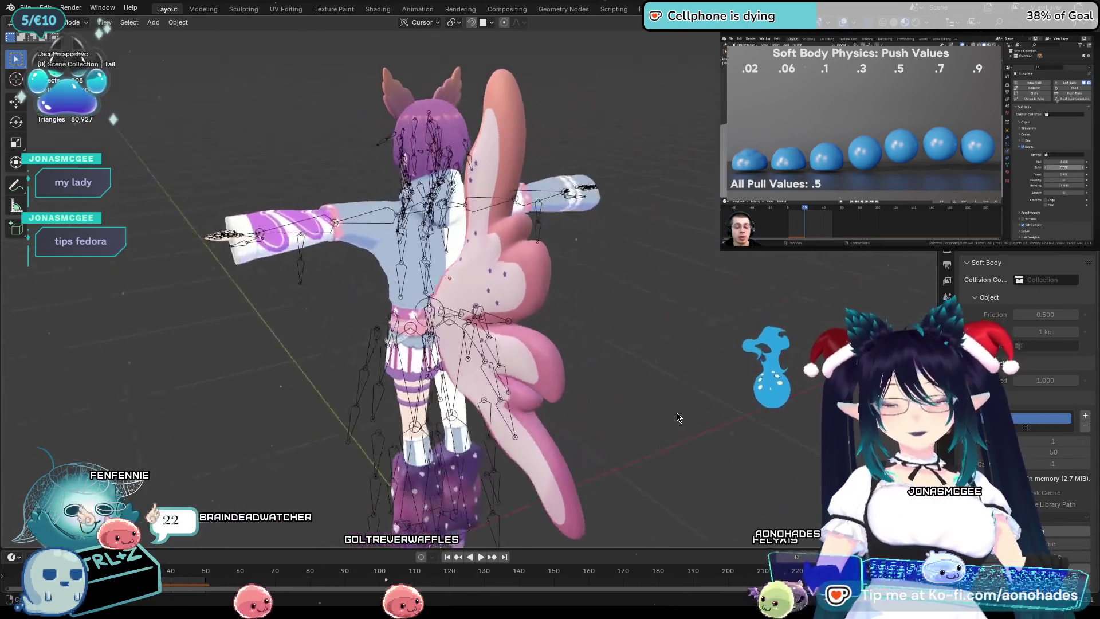
pyautogui.scroll(-5, 722, 417)
pyautogui.scroll(-5, 714, 464)
pyautogui.scroll(-3, 702, 513)
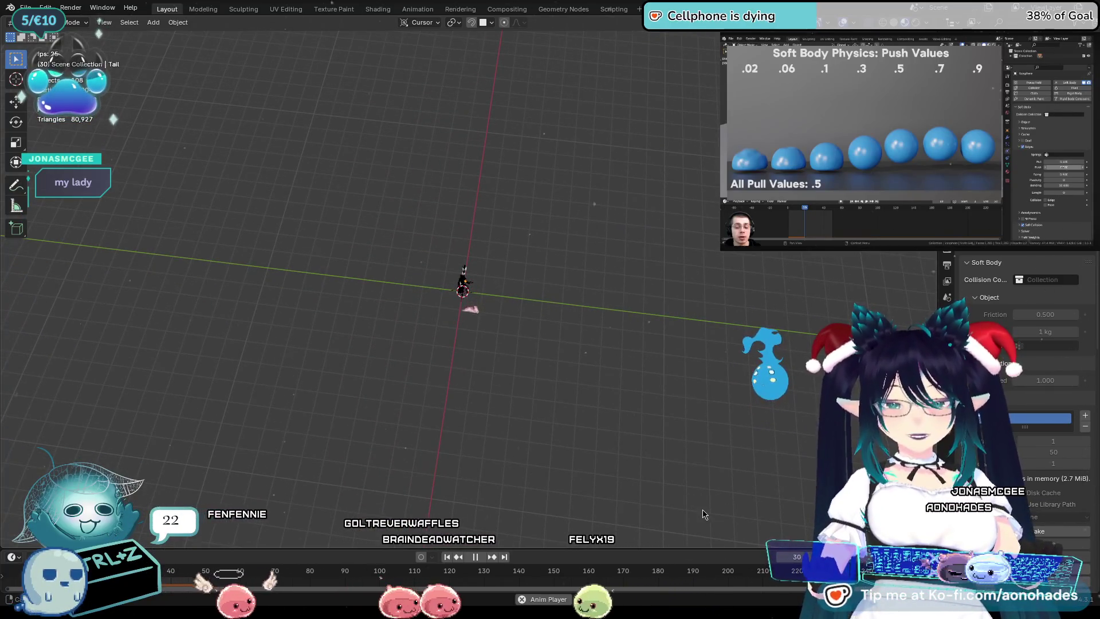
pyautogui.scroll(2, 603, 389)
pyautogui.scroll(2, 603, 389)
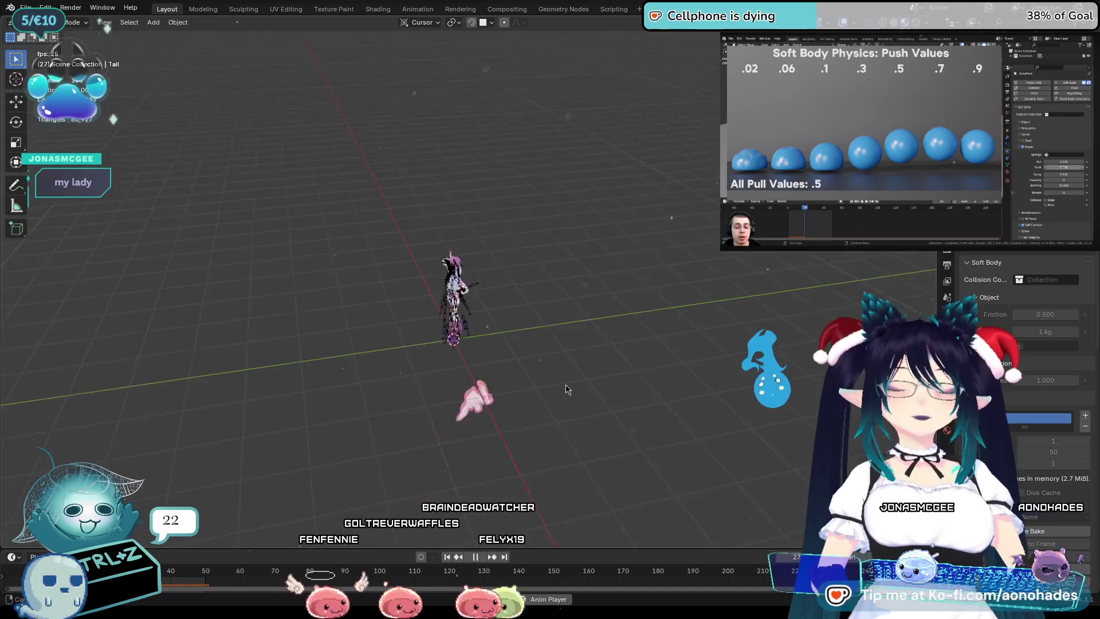
pyautogui.scroll(5, 553, 375)
# Orbit toward the avatar and start playback of the baked tail animation.
pyautogui.moveTo(530, 393); pyautogui.dragTo(607, 425, button='middle')
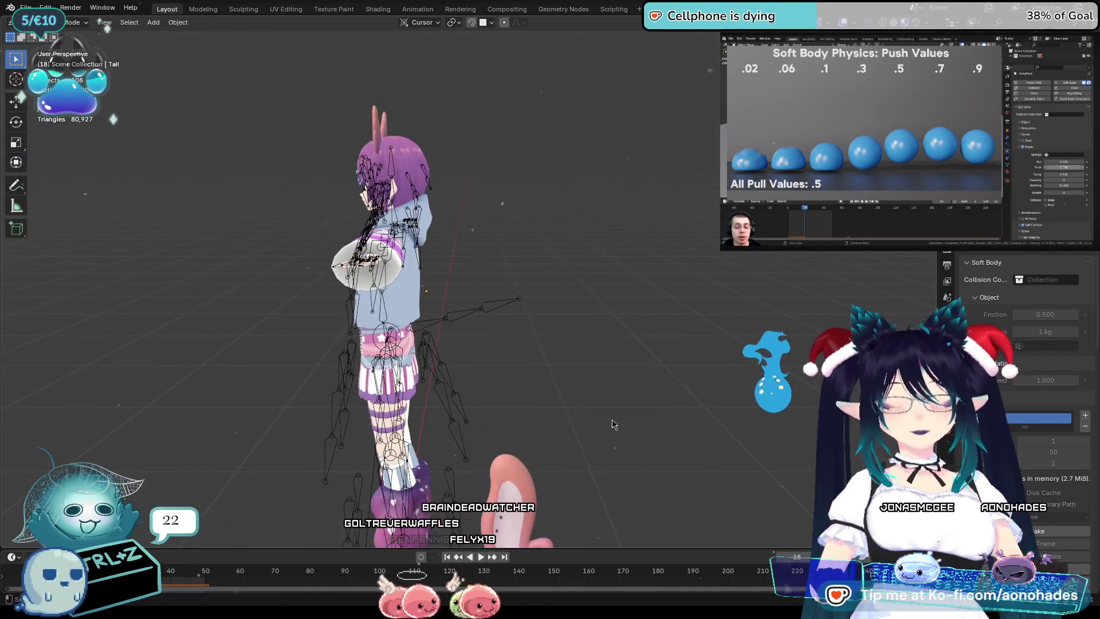
pyautogui.press('space')
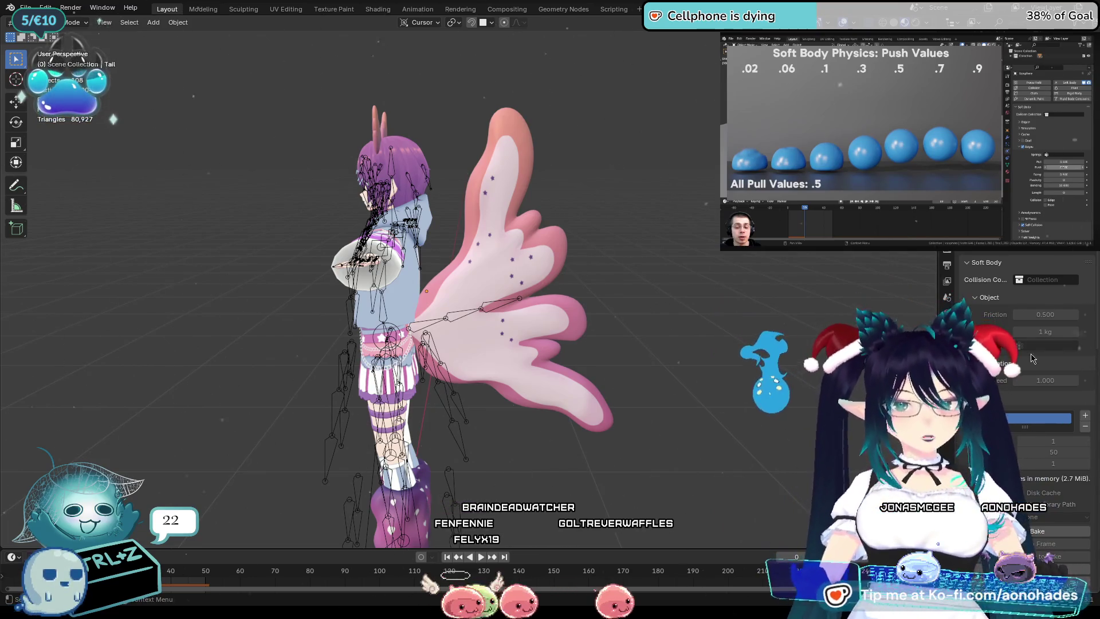
pyautogui.scroll(-5, 999, 368)
pyautogui.scroll(-4, 1022, 361)
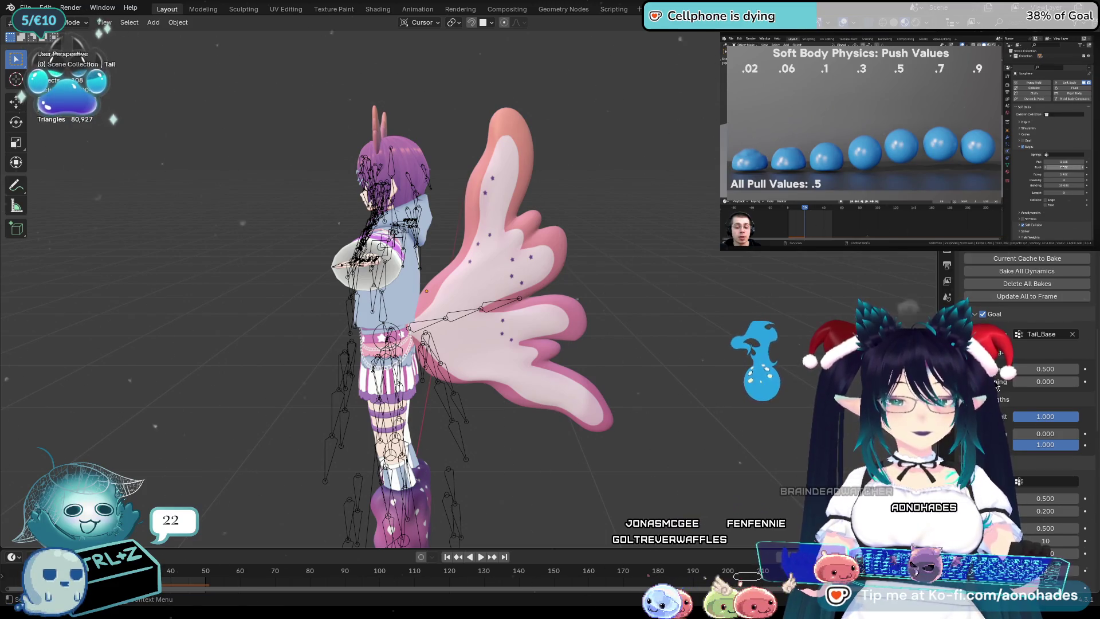
# Run the simulation briefly to watch the tail deform, then stop and rewind to frame 0.
pyautogui.press('space')
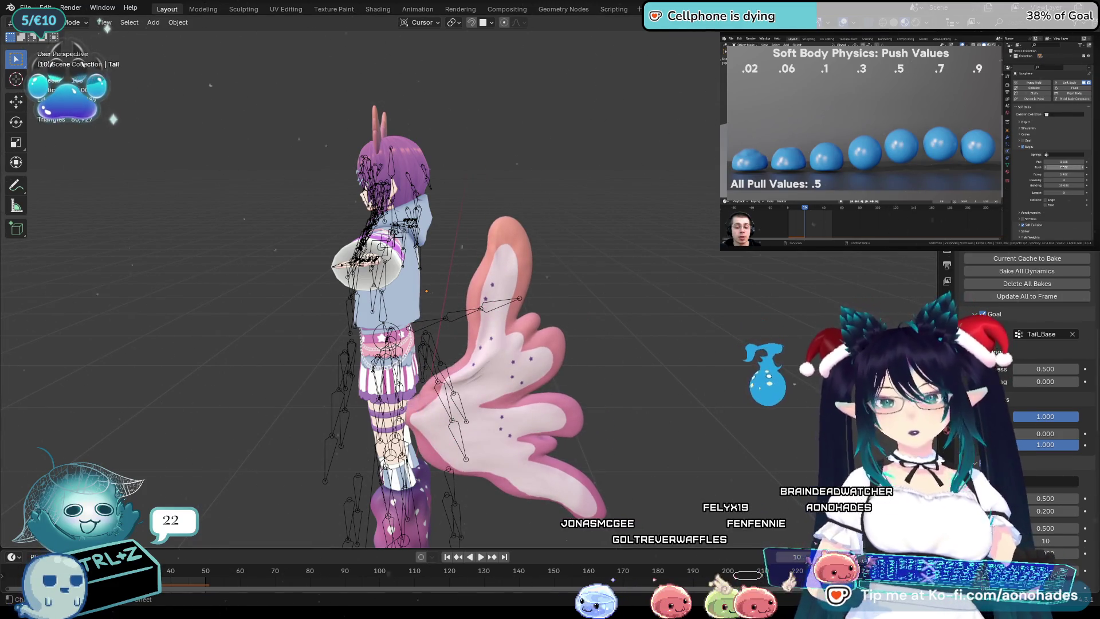
pyautogui.hotkey('shift', 'Left')
pyautogui.press('space')
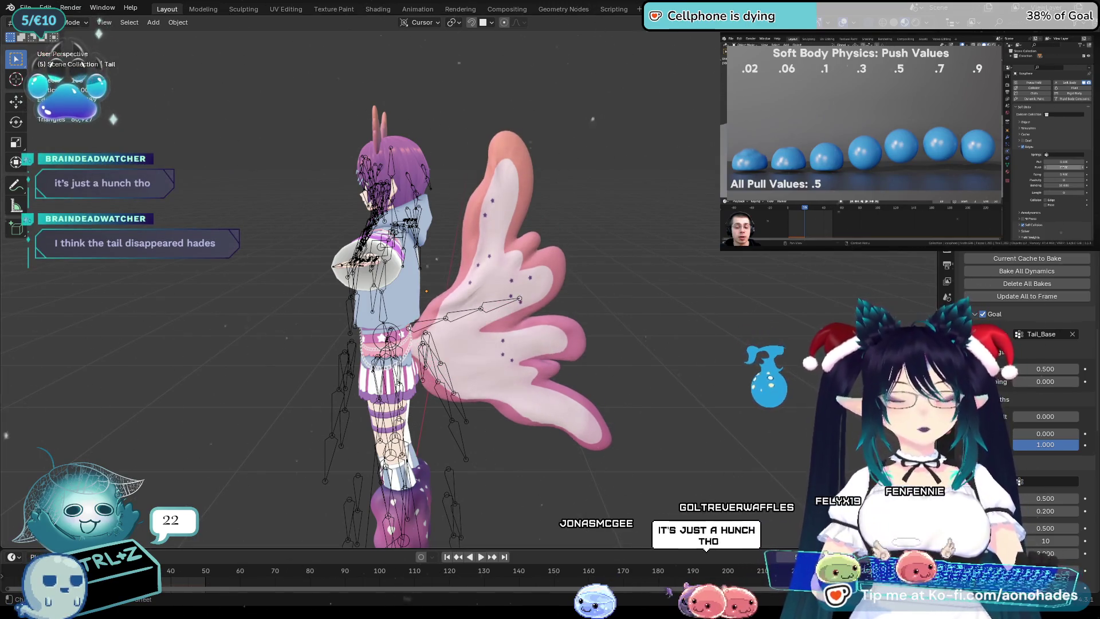
pyautogui.press('Escape')
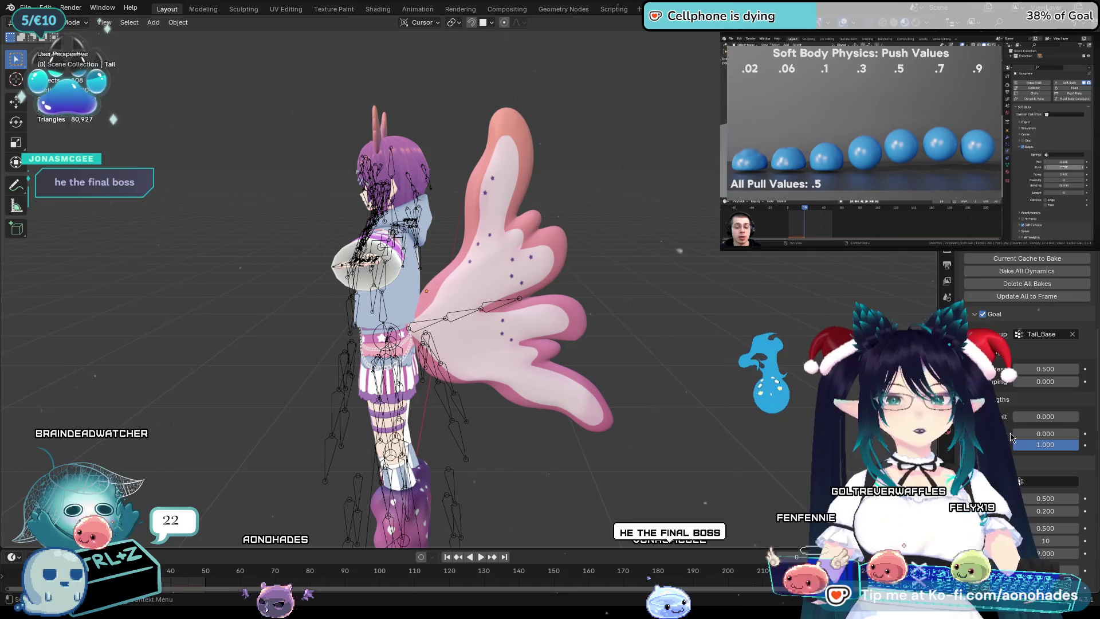
# Set the soft body Goal Default to 1.000 and Minimum to 0.900, replay to test, then revert.
pyautogui.hotkey('ctrl', 'z')
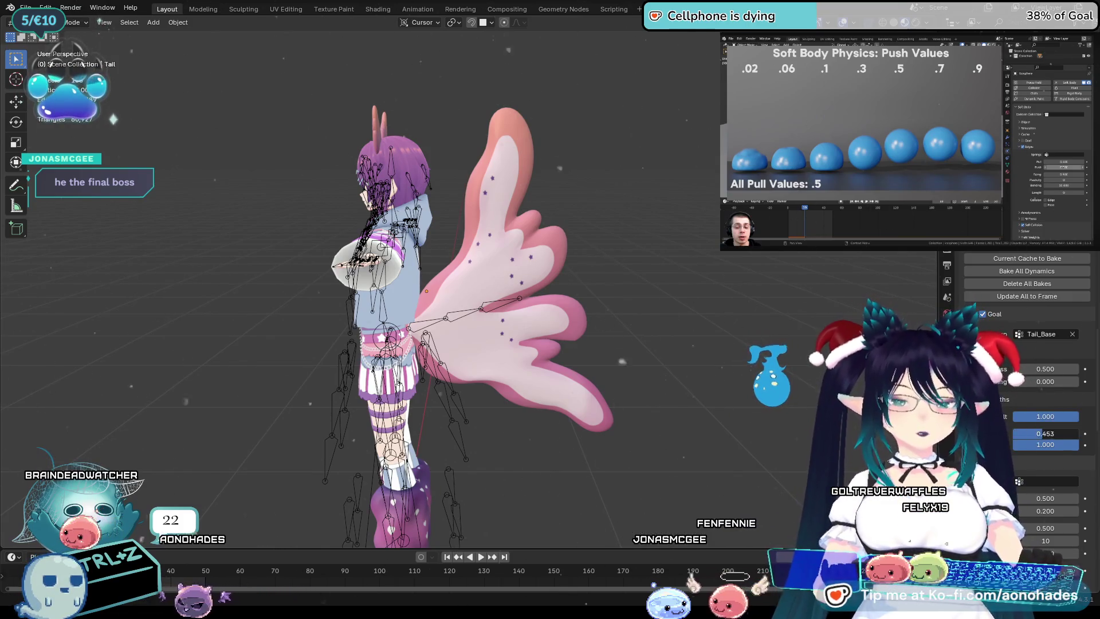
pyautogui.doubleClick(1059, 435)
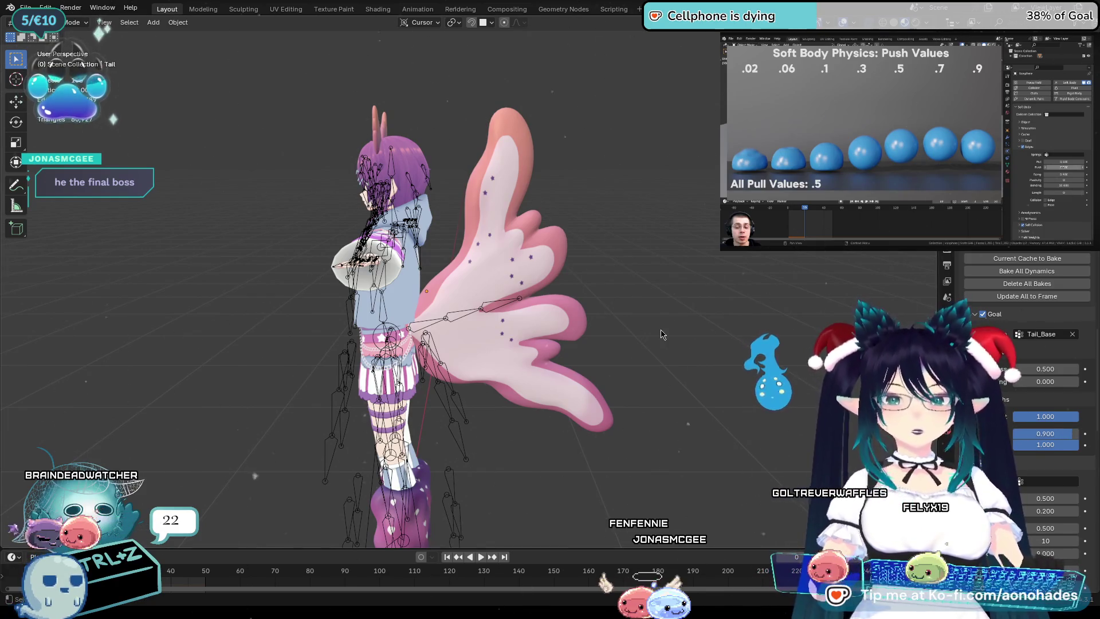
pyautogui.press('space')
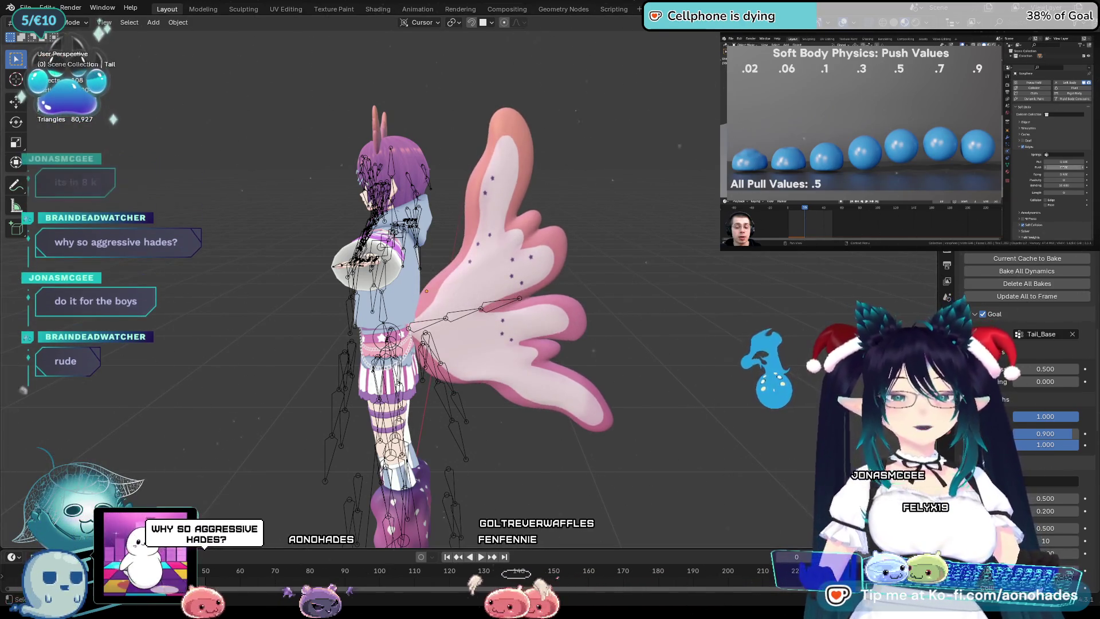
pyautogui.hotkey('ctrl', 'z')
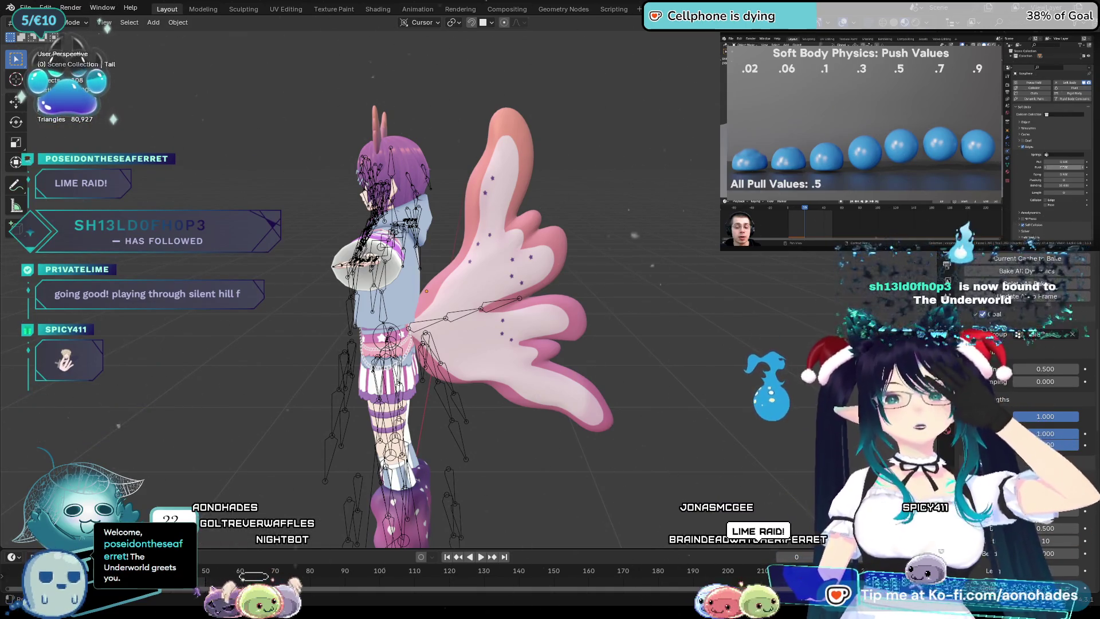
# Undo the Goal Minimum edit so it returns to 1.000.
pyautogui.hotkey('ctrl', 'z')
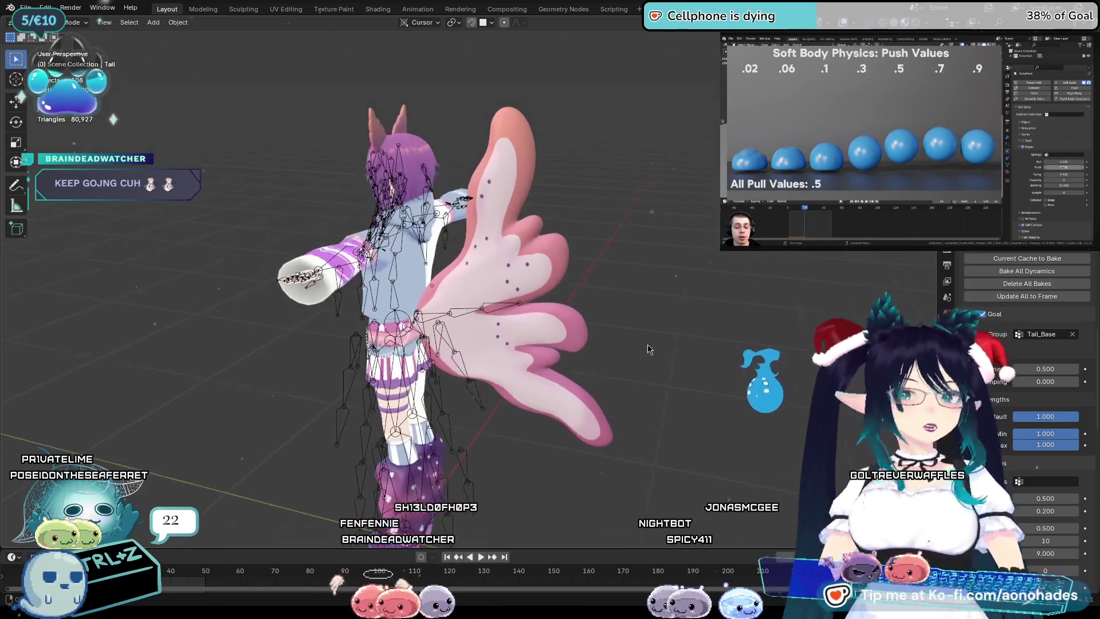
# Select the avatar's armature in the viewport.
pyautogui.click(490, 312)
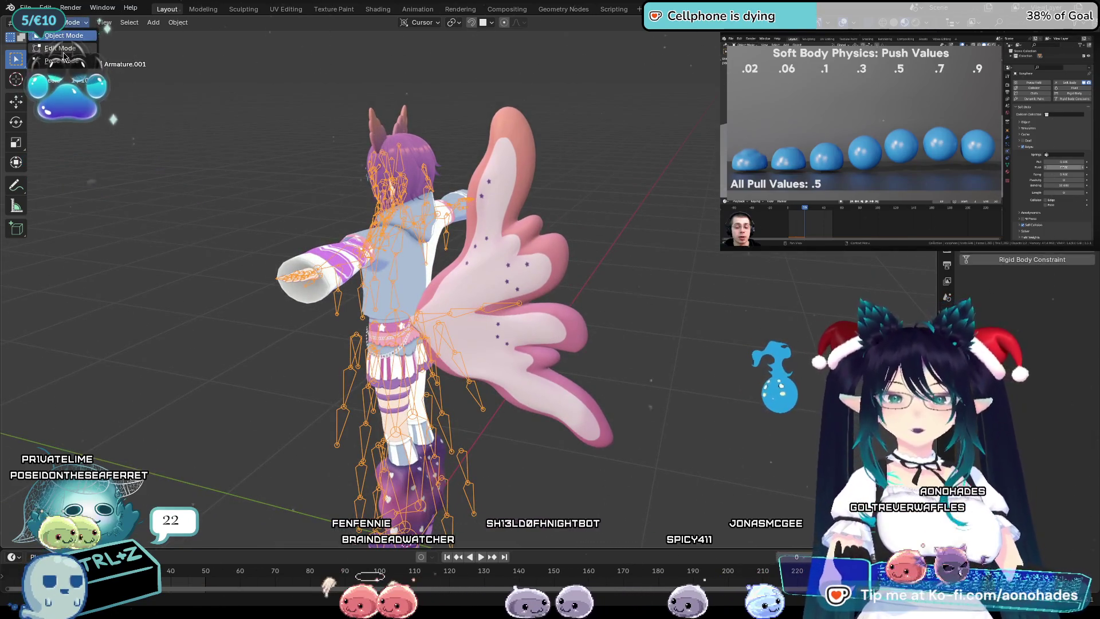
# Enter Pose Mode and test-rotate the Tail_Base bone, cancelling the second rotation.
pyautogui.click(63, 61)
pyautogui.moveTo(473, 206)
pyautogui.mouseDown(button='middle')
pyautogui.moveTo(440, 262)
pyautogui.moveTo(435, 320)
pyautogui.mouseUp(button='middle')
pyautogui.moveTo(611, 326)
pyautogui.mouseDown(button='middle')
pyautogui.moveTo(503, 348)
pyautogui.moveTo(570, 306)
pyautogui.mouseUp(button='middle')
pyautogui.press('r')
pyautogui.click(530, 331)
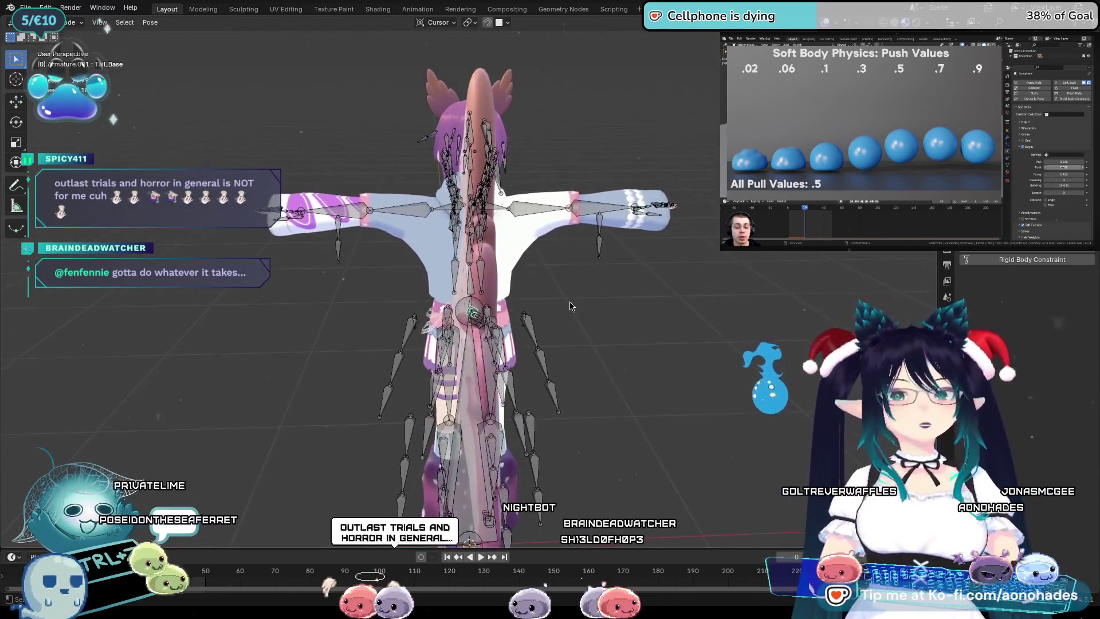
pyautogui.press('r')
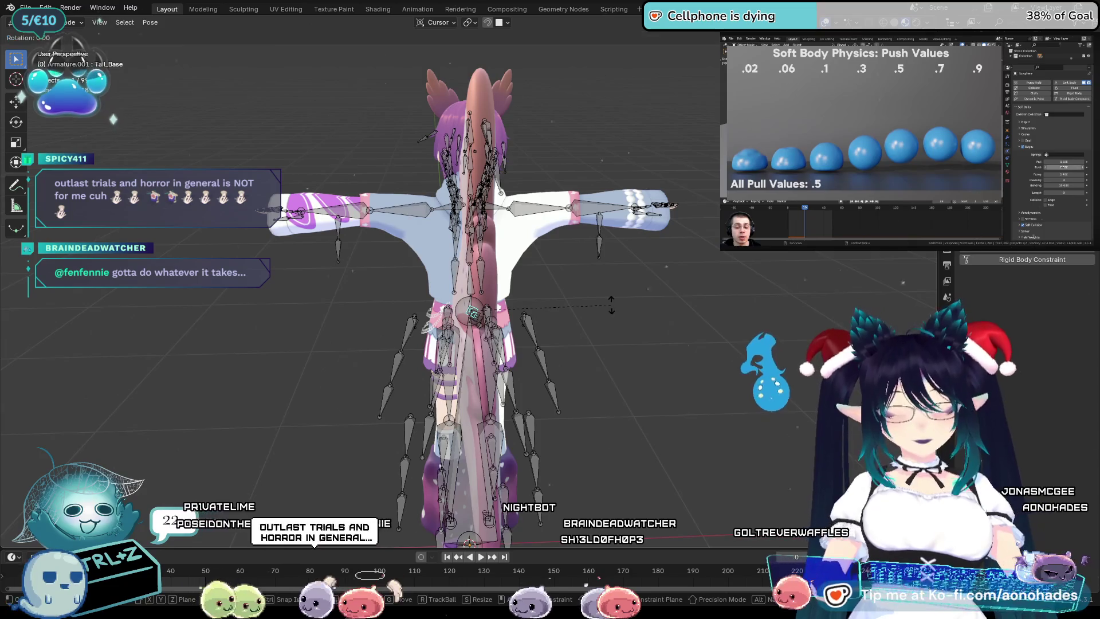
pyautogui.rightClick(607, 334)
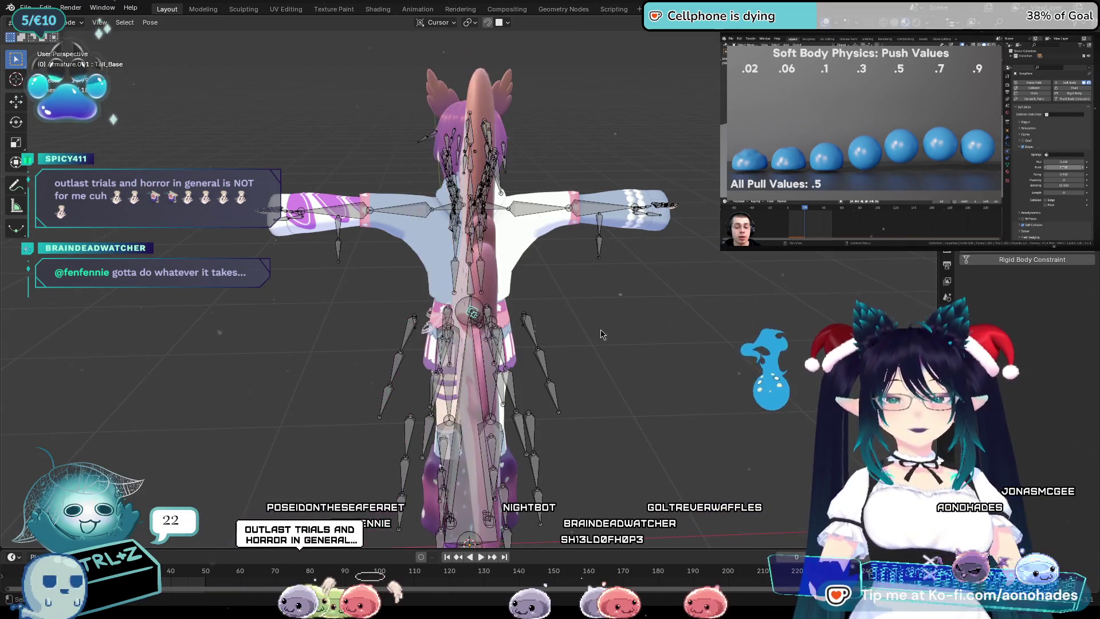
# Select Tail_Mid and rotate it from a rear view to check the tail's bend.
pyautogui.moveTo(607, 334); pyautogui.dragTo(615, 374, button='middle')
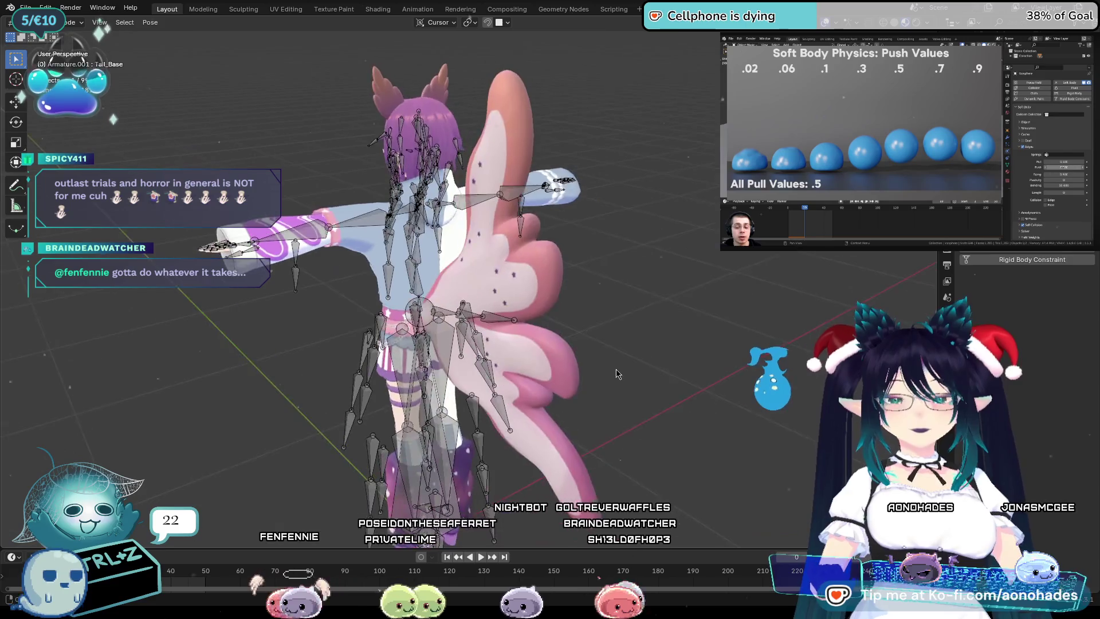
pyautogui.click(468, 316)
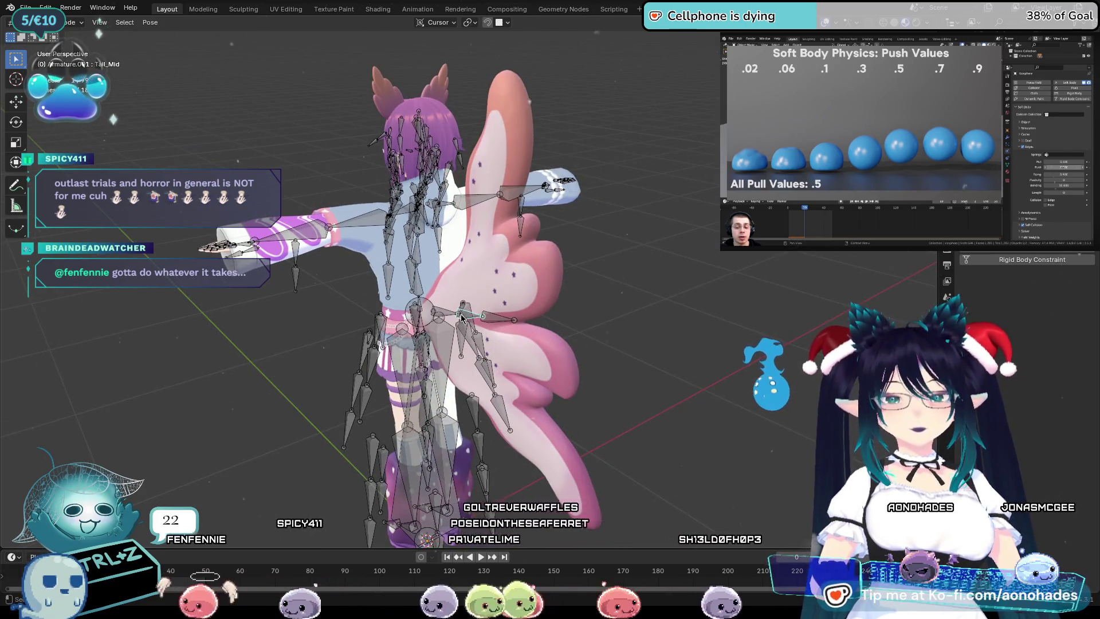
pyautogui.moveTo(460, 314); pyautogui.dragTo(516, 331, button='middle')
pyautogui.press('r')
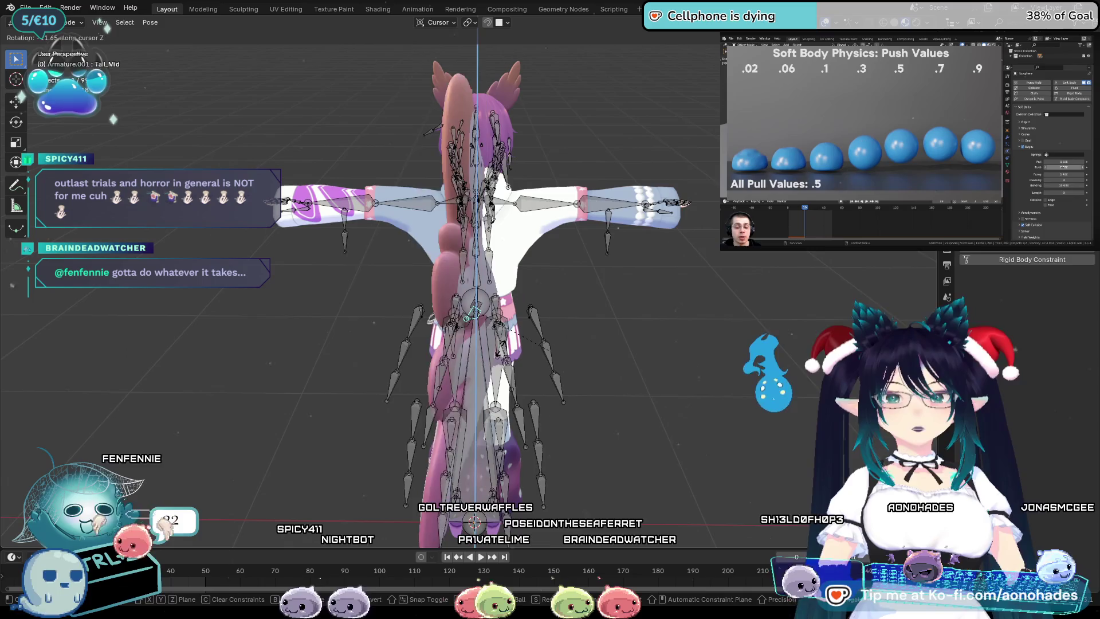
pyautogui.click(551, 353)
pyautogui.moveTo(551, 352)
pyautogui.mouseDown(button='middle')
pyautogui.moveTo(627, 355)
pyautogui.moveTo(560, 338)
pyautogui.mouseUp(button='middle')
pyautogui.moveTo(508, 316); pyautogui.dragTo(609, 331, button='middle')
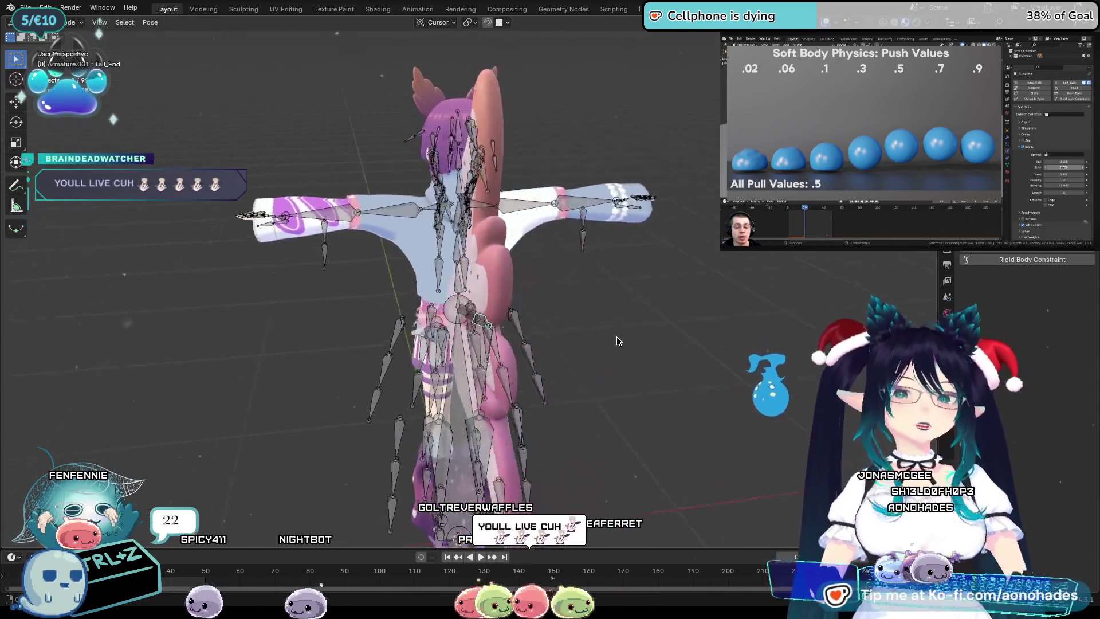
# Start a Z-axis rotation of Tail_End, cancel it, and pull back to see the whole avatar.
pyautogui.press('r')
pyautogui.press('z')
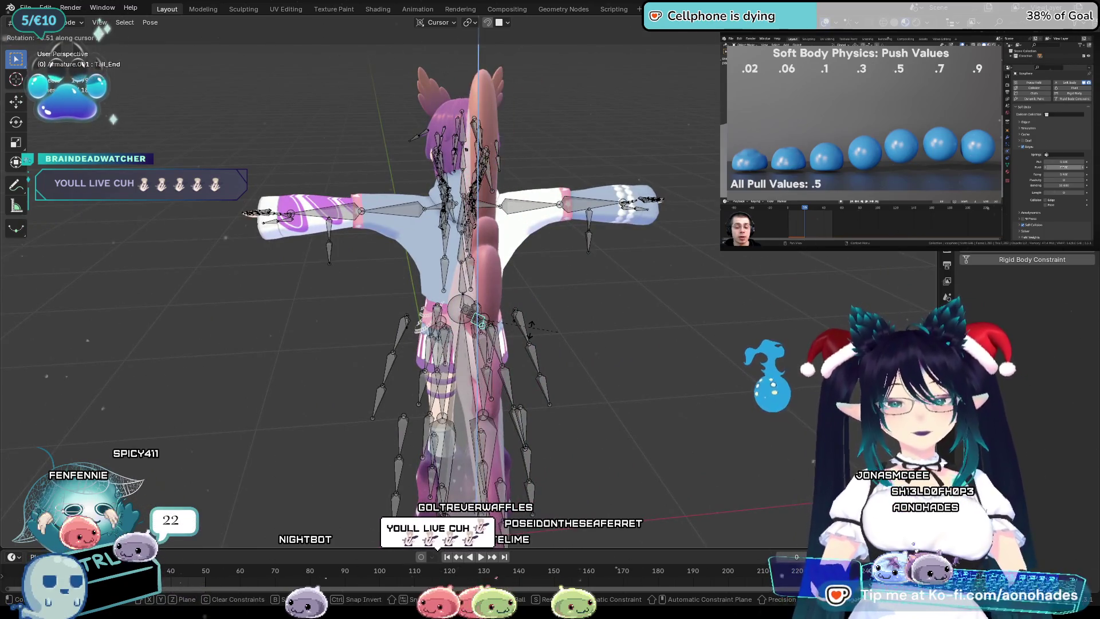
pyautogui.rightClick(505, 338)
pyautogui.rightClick(520, 320)
pyautogui.press('Escape')
pyautogui.moveTo(521, 320)
pyautogui.mouseDown(button='middle')
pyautogui.moveTo(461, 339)
pyautogui.moveTo(493, 332)
pyautogui.mouseUp(button='middle')
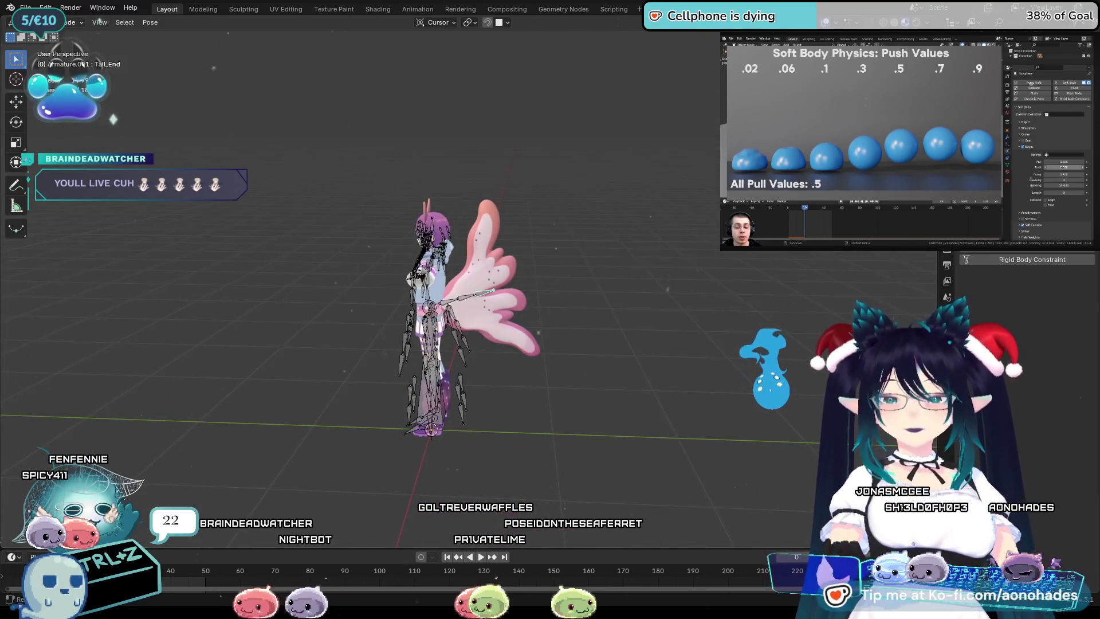
# Return the armature to Object Mode and select the pink Tail mesh to show its properties.
pyautogui.click(51, 22)
pyautogui.click(62, 44)
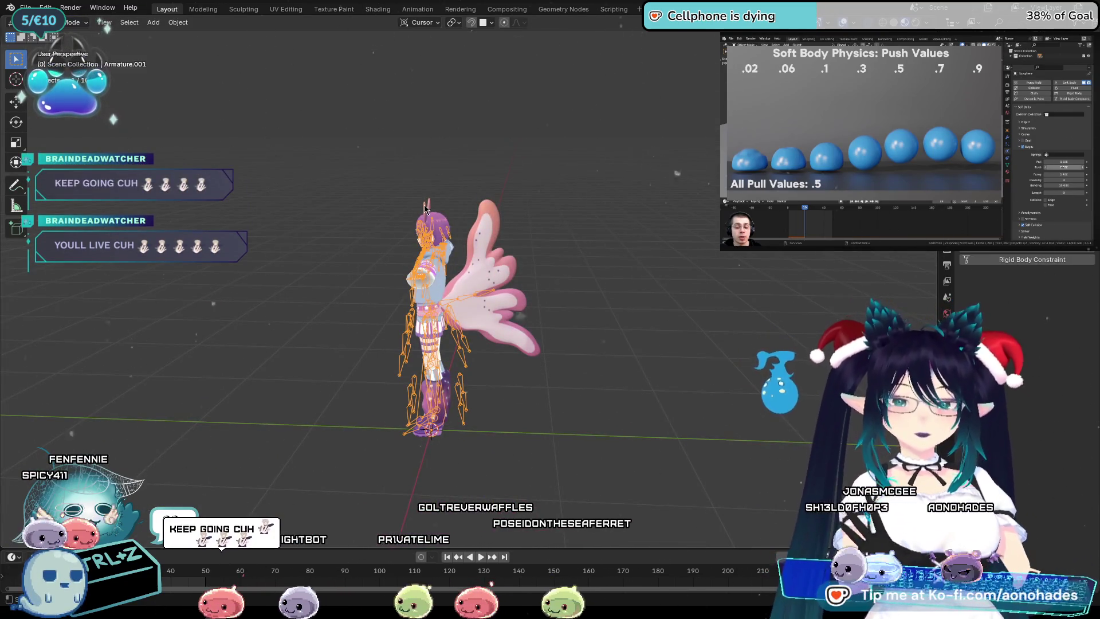
pyautogui.scroll(4, 424, 207)
pyautogui.moveTo(527, 211); pyautogui.dragTo(517, 217, button='middle')
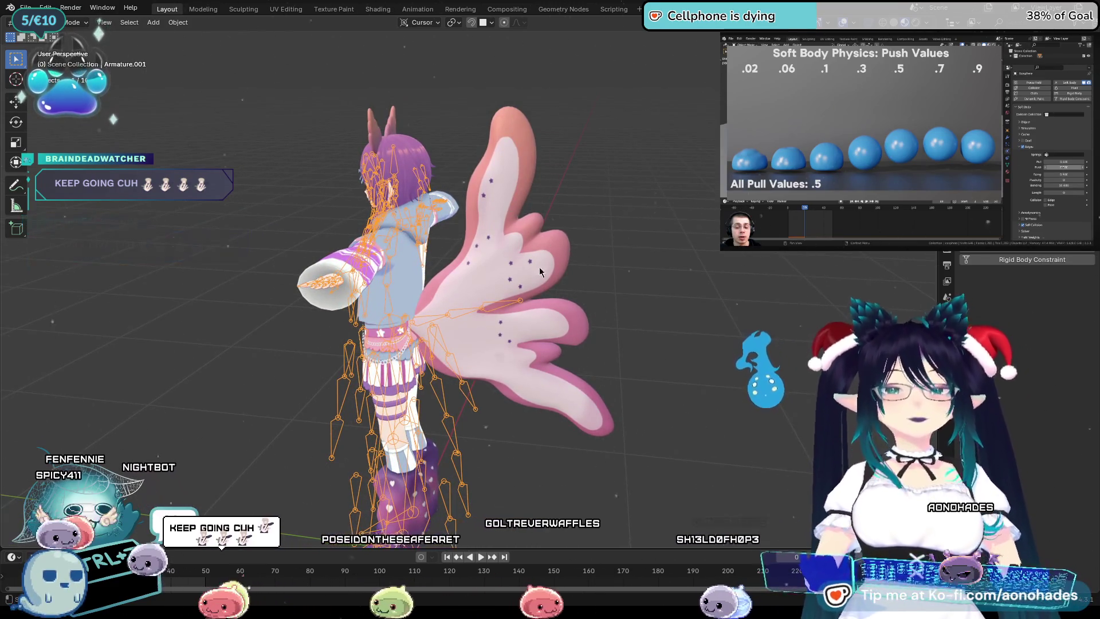
pyautogui.moveTo(541, 262); pyautogui.dragTo(725, 294, button='middle')
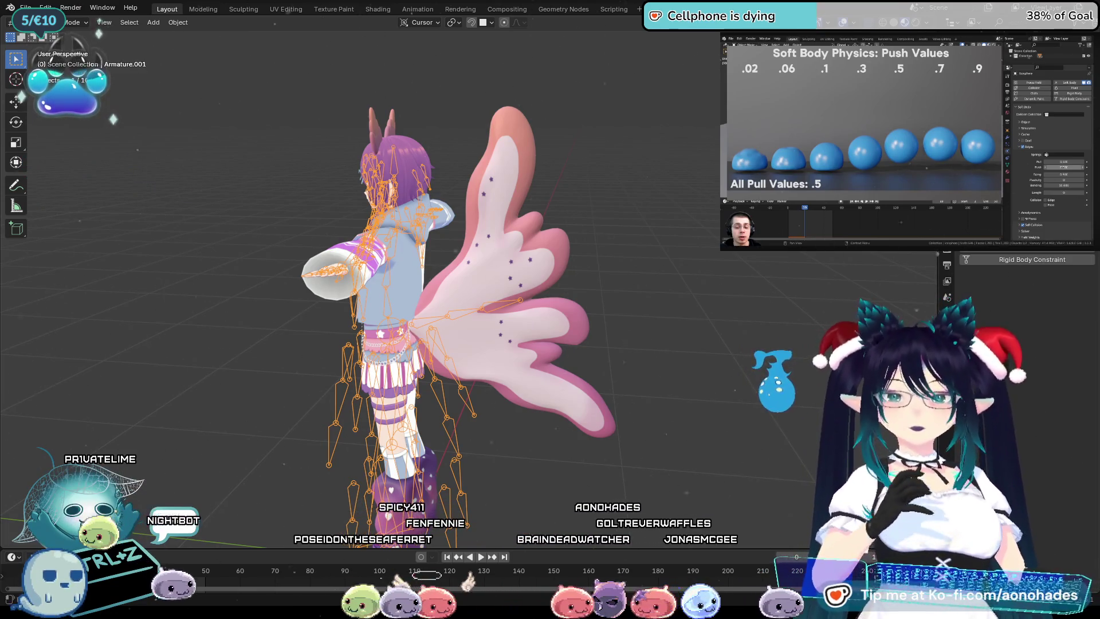
pyautogui.hotkey('ctrl', 'Tab')
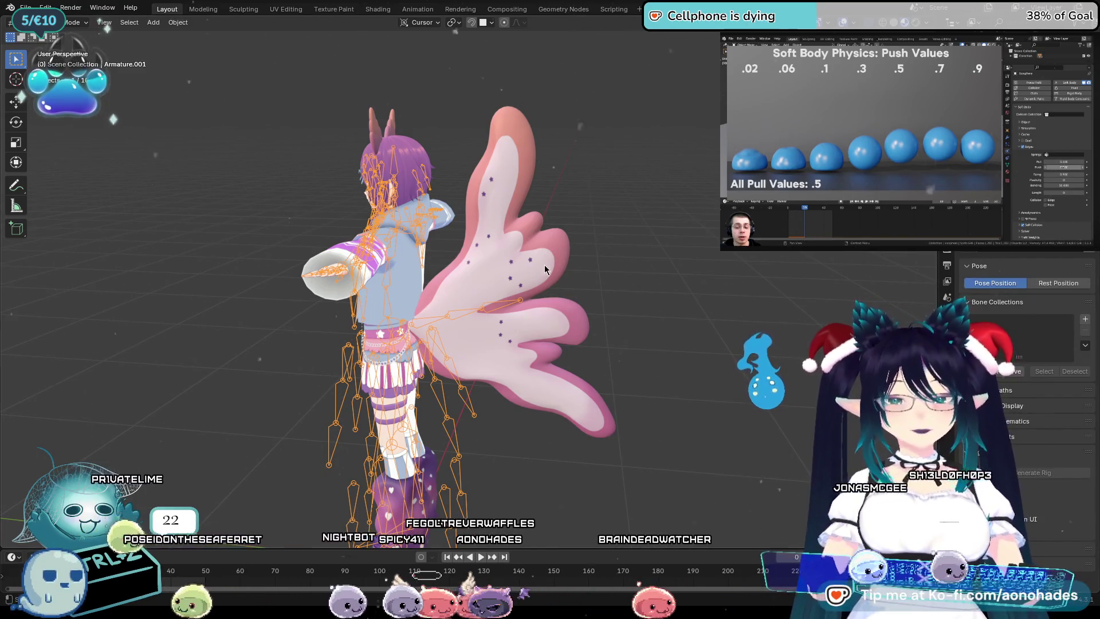
pyautogui.click(559, 343)
pyautogui.scroll(-5, 1014, 344)
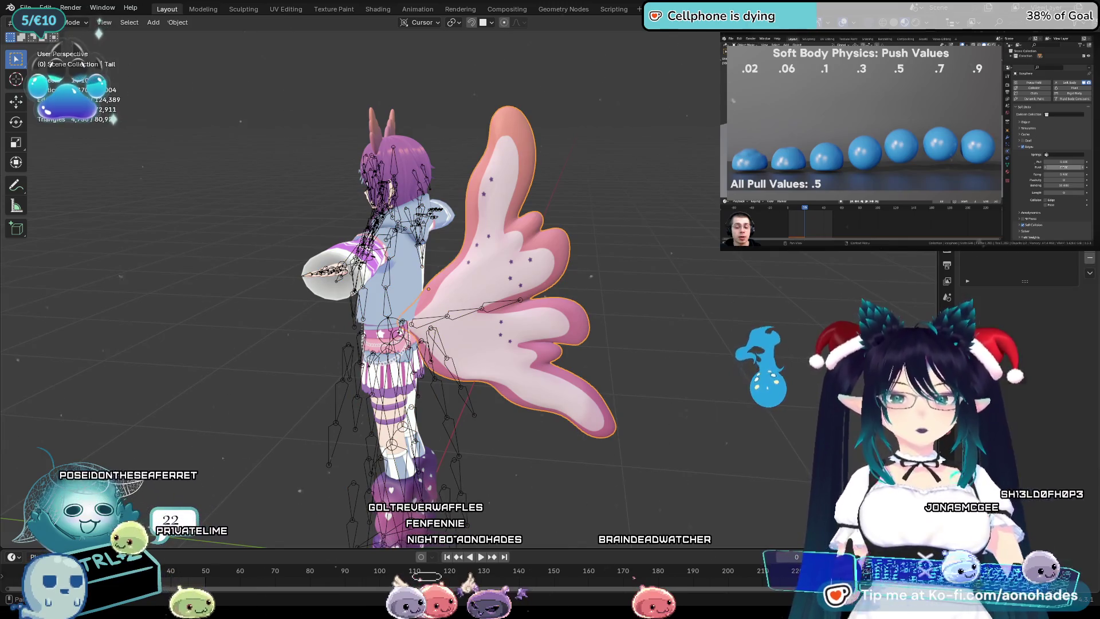
pyautogui.scroll(5, 1023, 344)
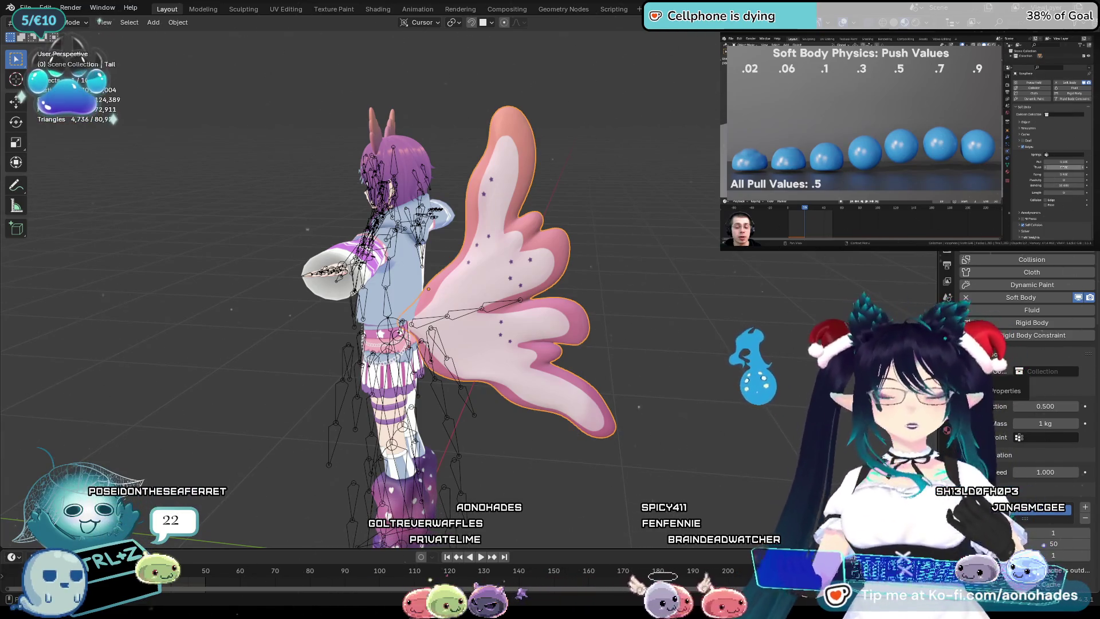
# Orbit around the character and rewind the animation to the first frame.
pyautogui.moveTo(714, 343); pyautogui.dragTo(714, 318, button='middle')
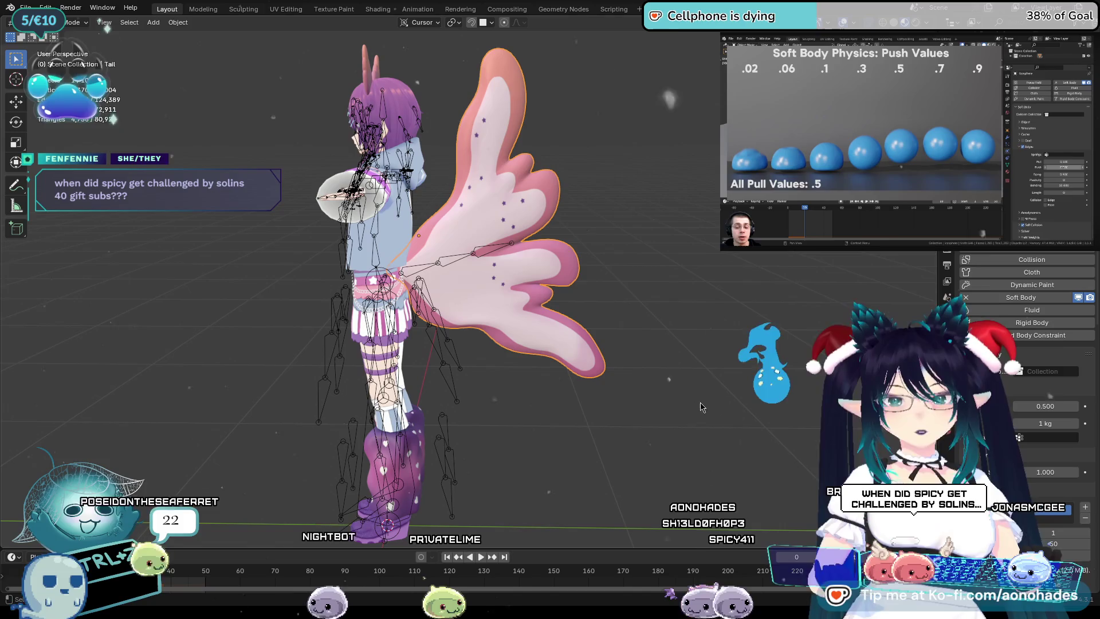
pyautogui.press('Escape')
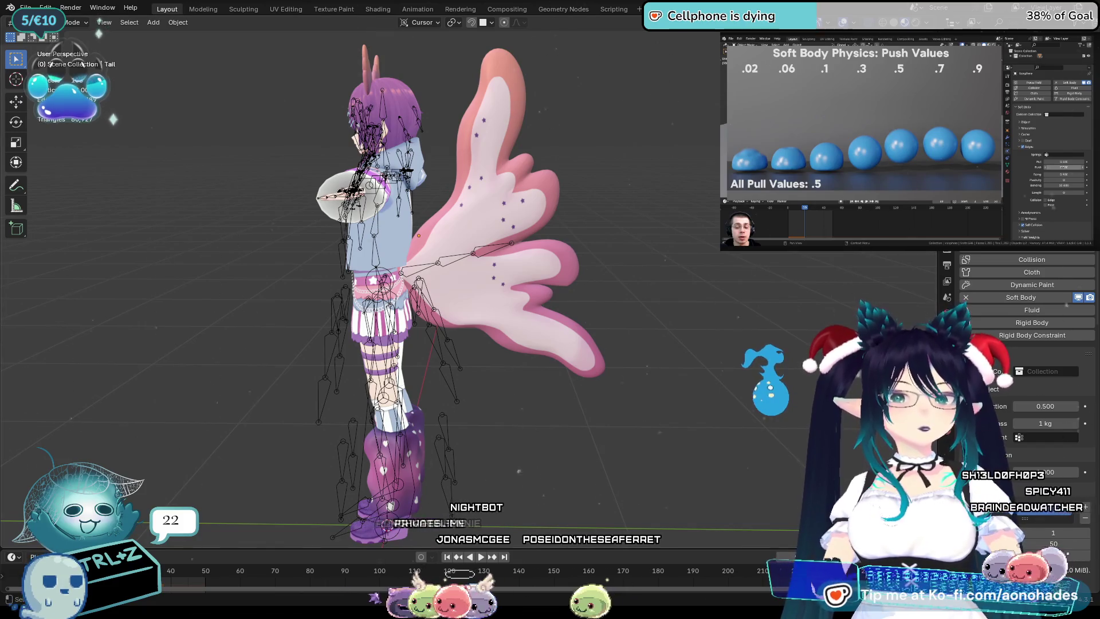
# Check the Edit menu options, select the pink tail and preview its motion in playback.
pyautogui.click(103, 6)
pyautogui.click(87, 7)
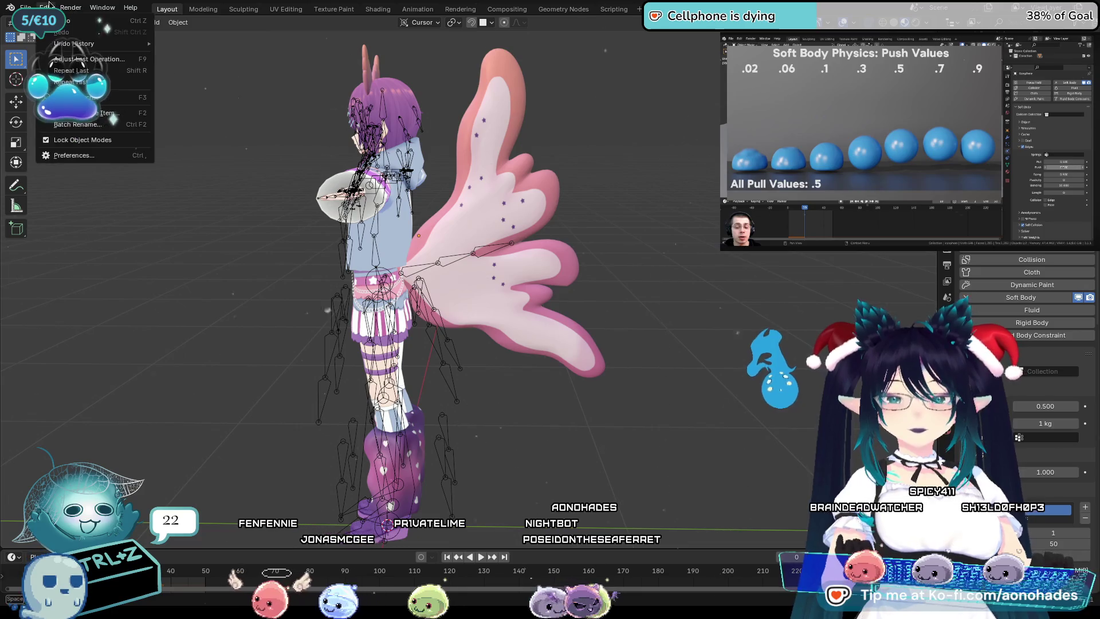
pyautogui.click(98, 6)
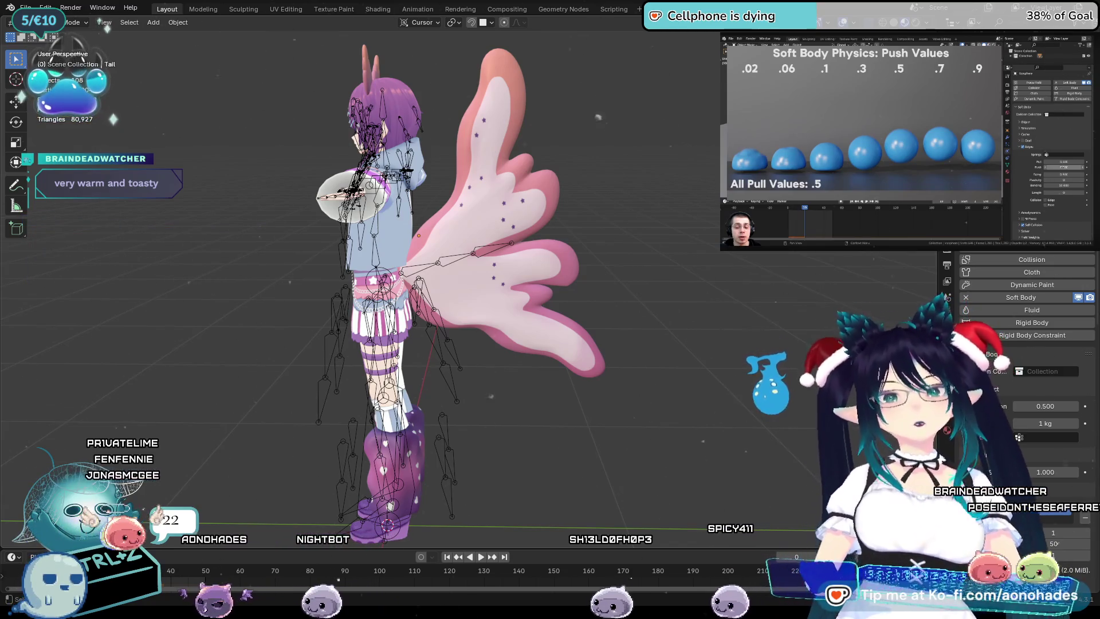
pyautogui.moveTo(653, 321)
pyautogui.mouseDown(button='middle')
pyautogui.moveTo(687, 322)
pyautogui.moveTo(505, 266)
pyautogui.moveTo(610, 283)
pyautogui.moveTo(567, 361)
pyautogui.mouseUp(button='middle')
pyautogui.click(567, 362)
pyautogui.scroll(-3, 1003, 324)
pyautogui.scroll(-2, 1003, 324)
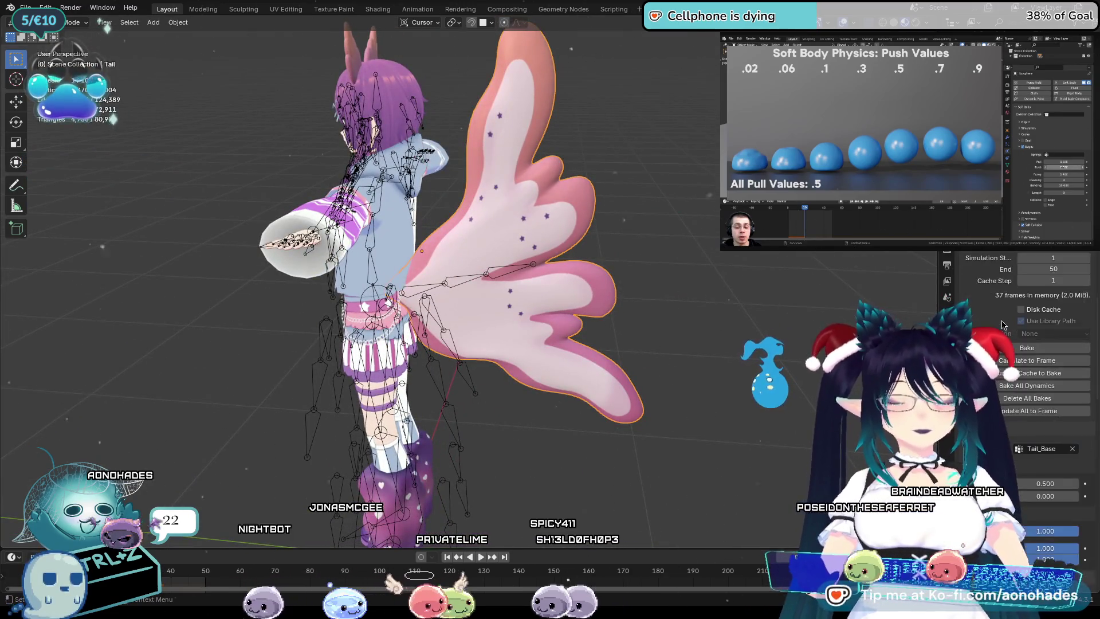
pyautogui.scroll(-3, 1002, 324)
pyautogui.scroll(-3, 1002, 323)
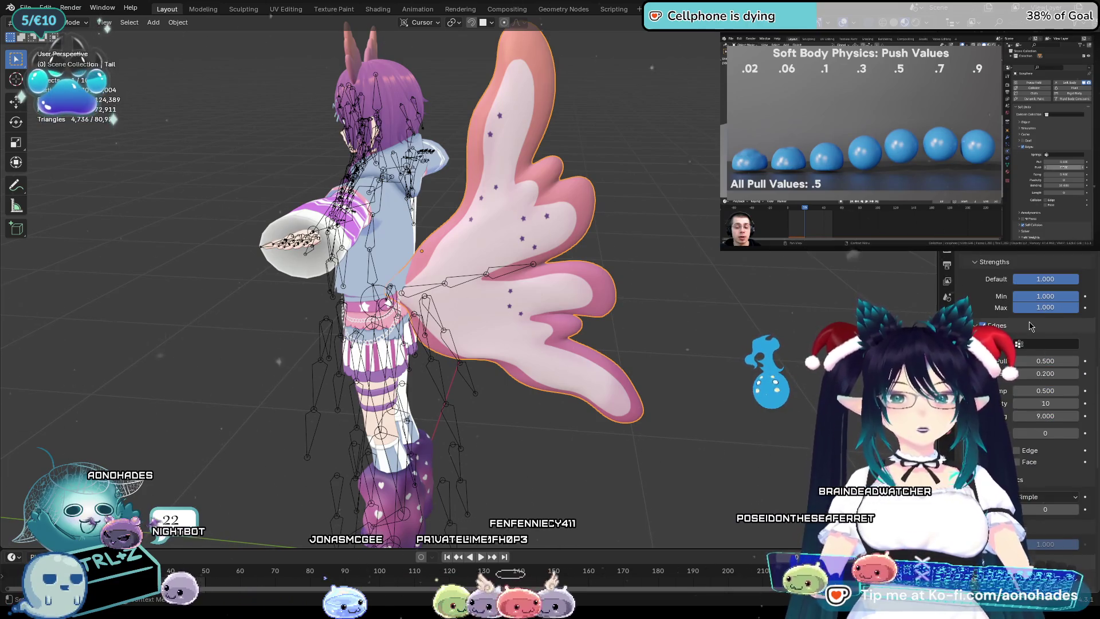
pyautogui.scroll(1, 1007, 329)
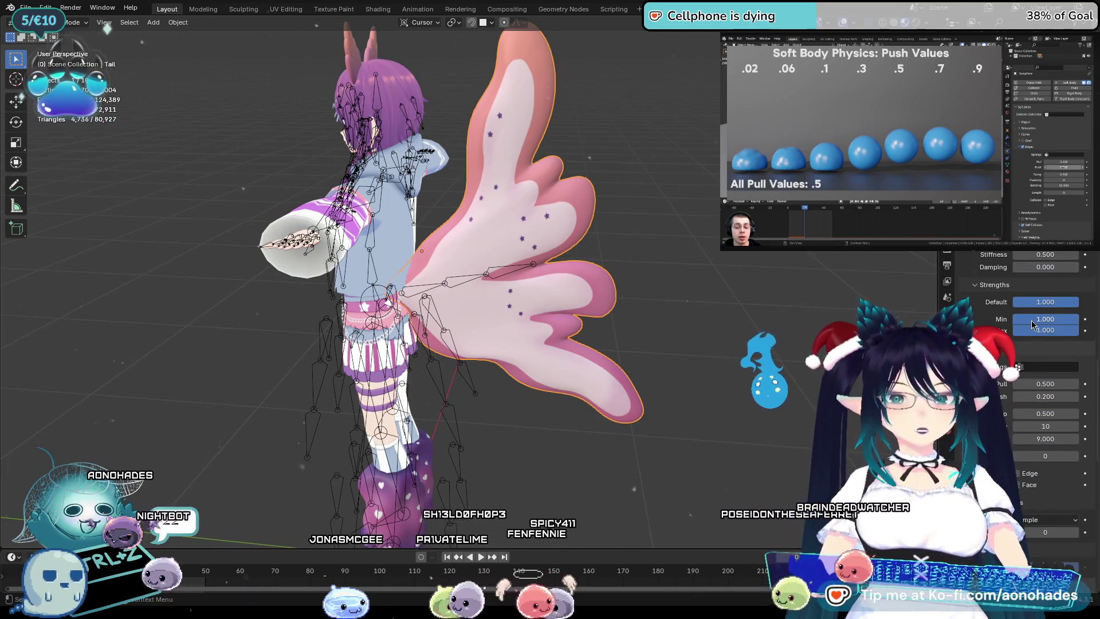
pyautogui.click(662, 280)
pyautogui.press('space')
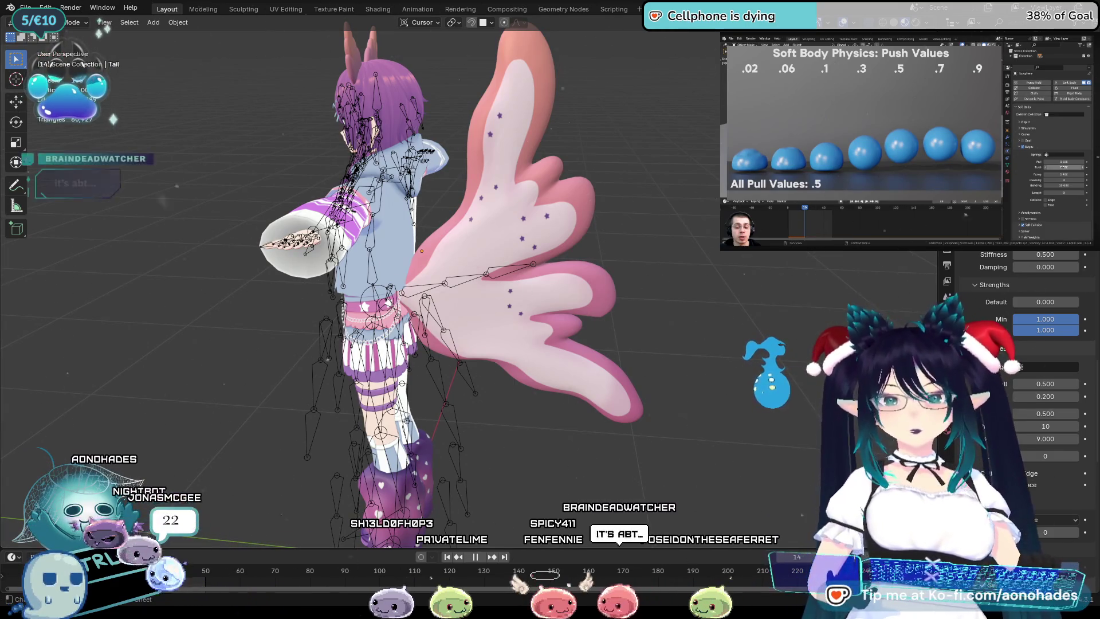
pyautogui.press('Escape')
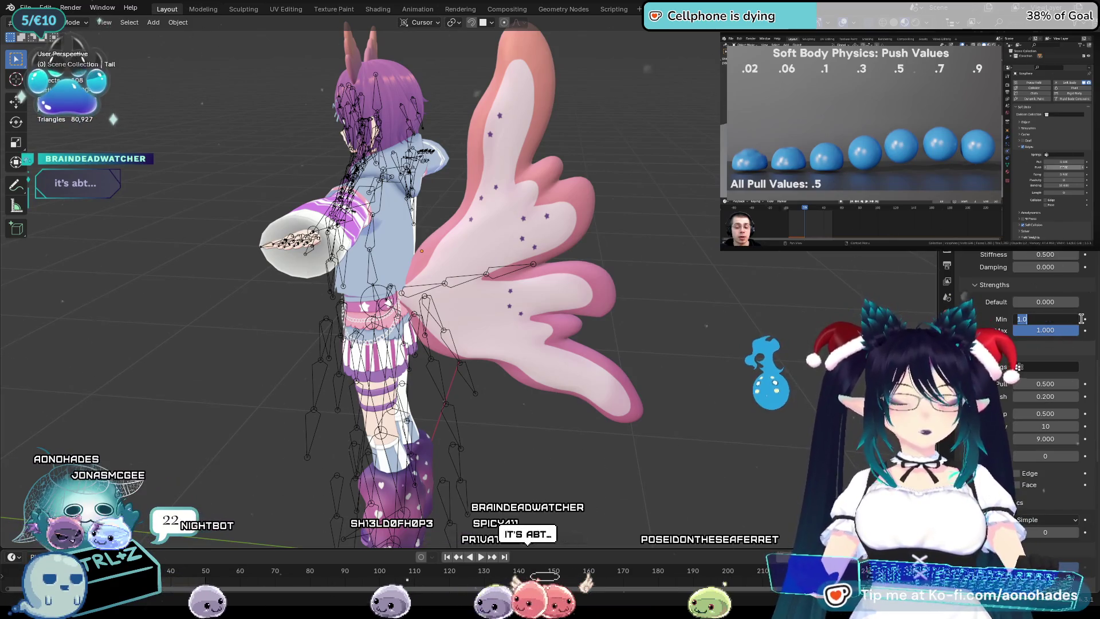
# Edit the soft body goal Min strength and test the tail in playback, then rewind.
pyautogui.doubleClick(1078, 318)
pyautogui.write('0.99')
pyautogui.press('Return')
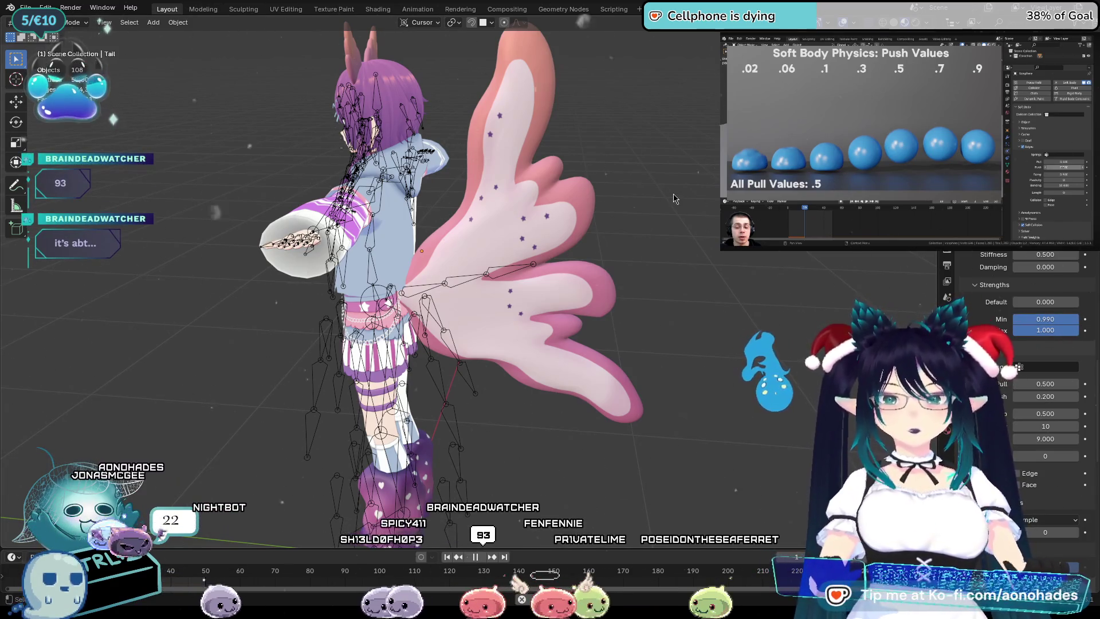
pyautogui.press('space')
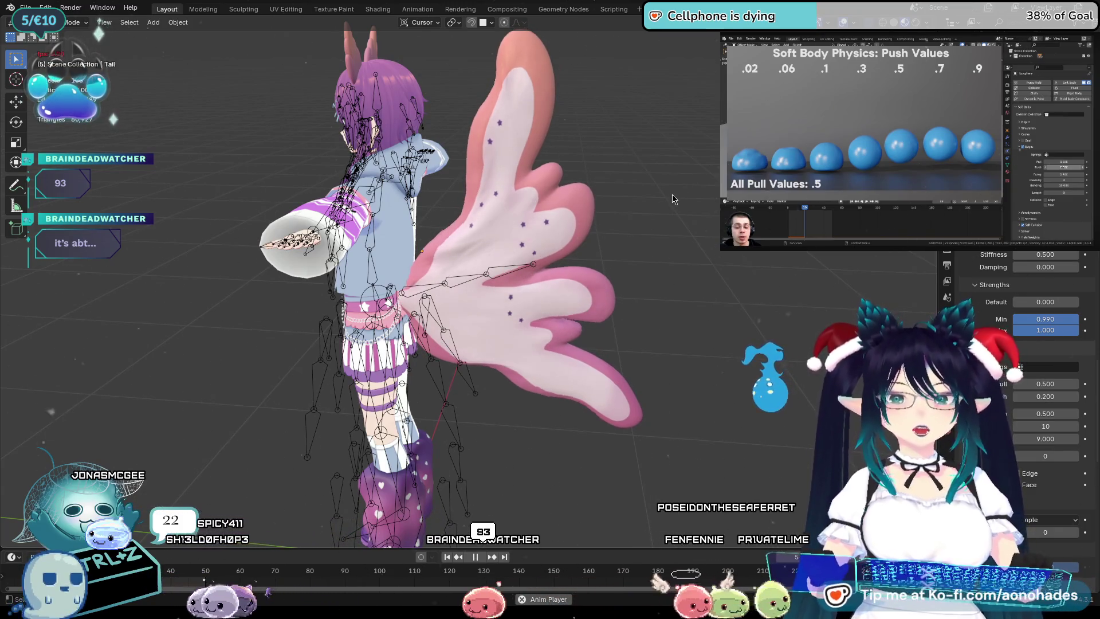
pyautogui.press('space')
pyautogui.hotkey('shift', 'Left')
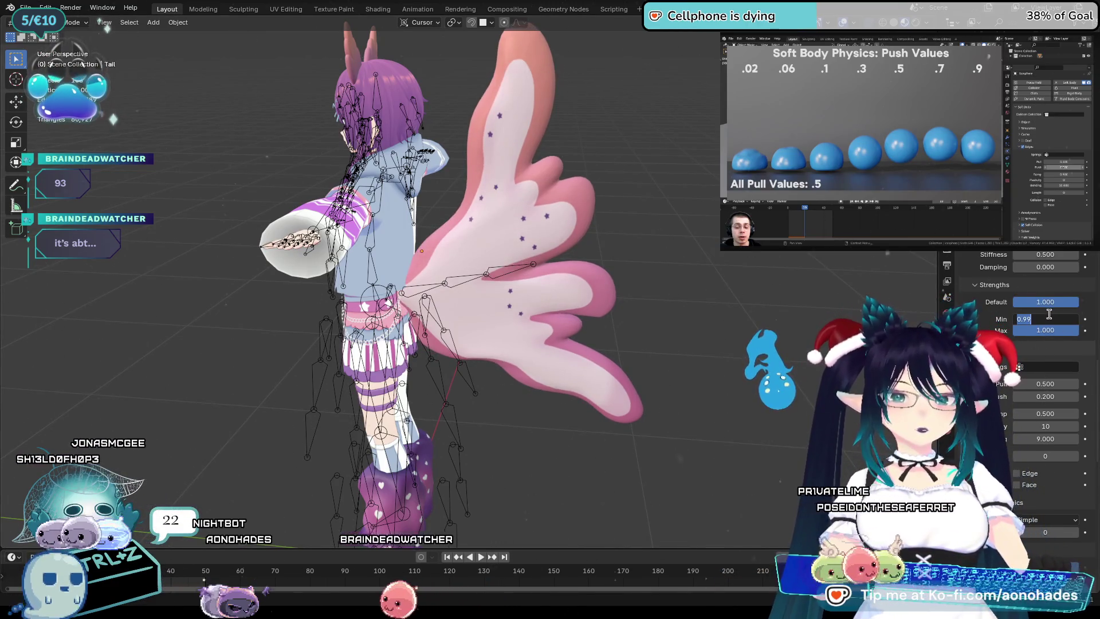
pyautogui.write('.99')
# Confirm Min strength 0.999, replay the tail twice and collapse the Strengths panel.
pyautogui.press('Return')
pyautogui.press('space')
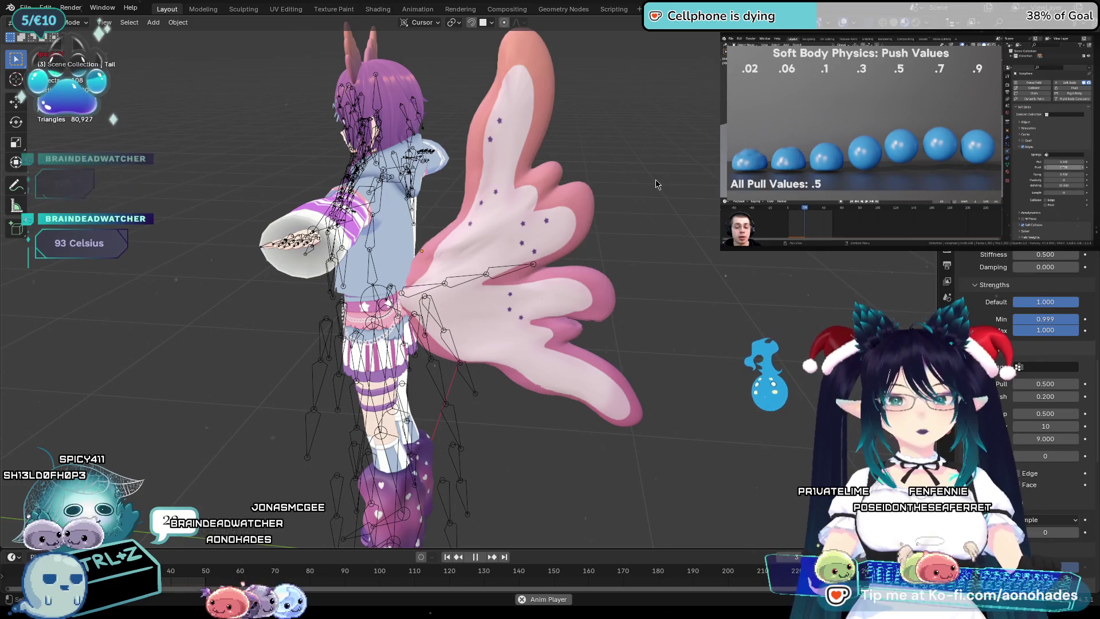
pyautogui.press('space')
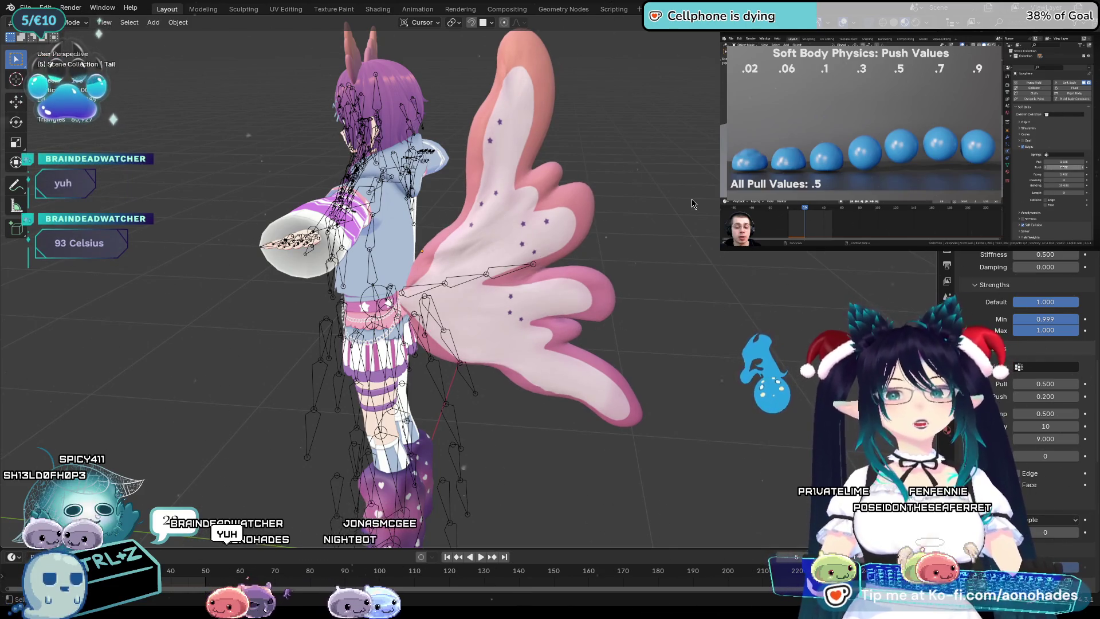
pyautogui.press('space')
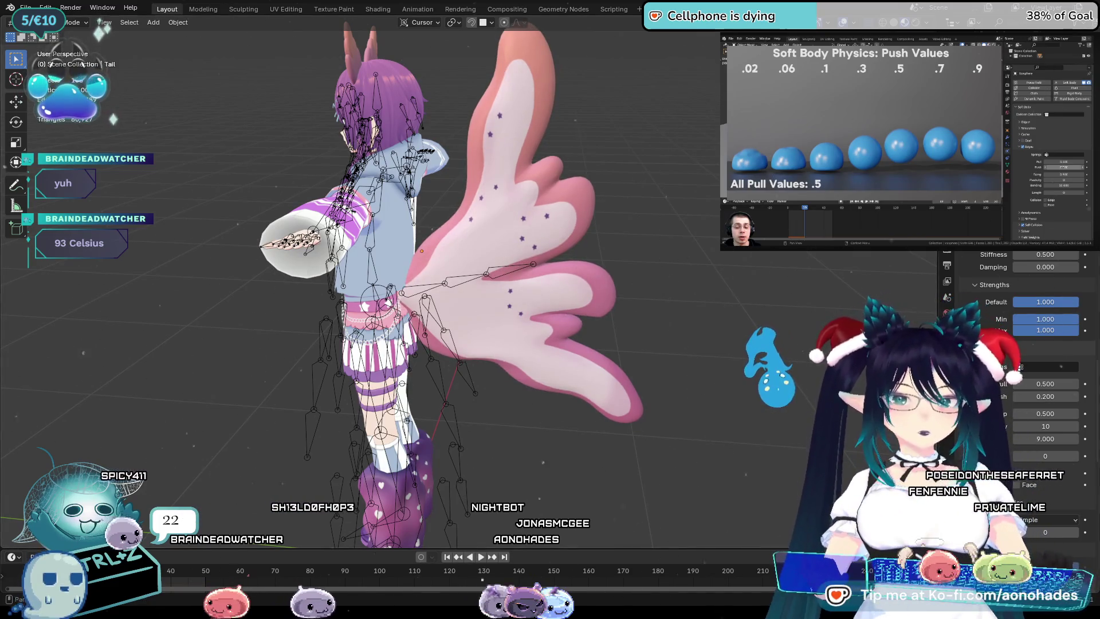
pyautogui.click(997, 285)
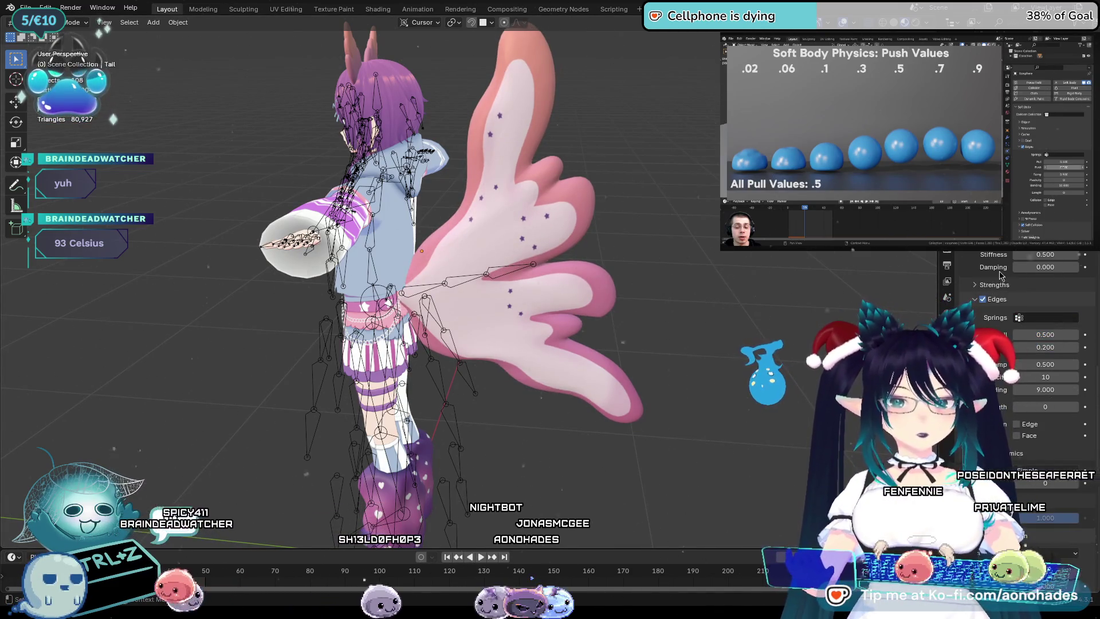
pyautogui.scroll(1, 1002, 274)
pyautogui.click(1055, 279)
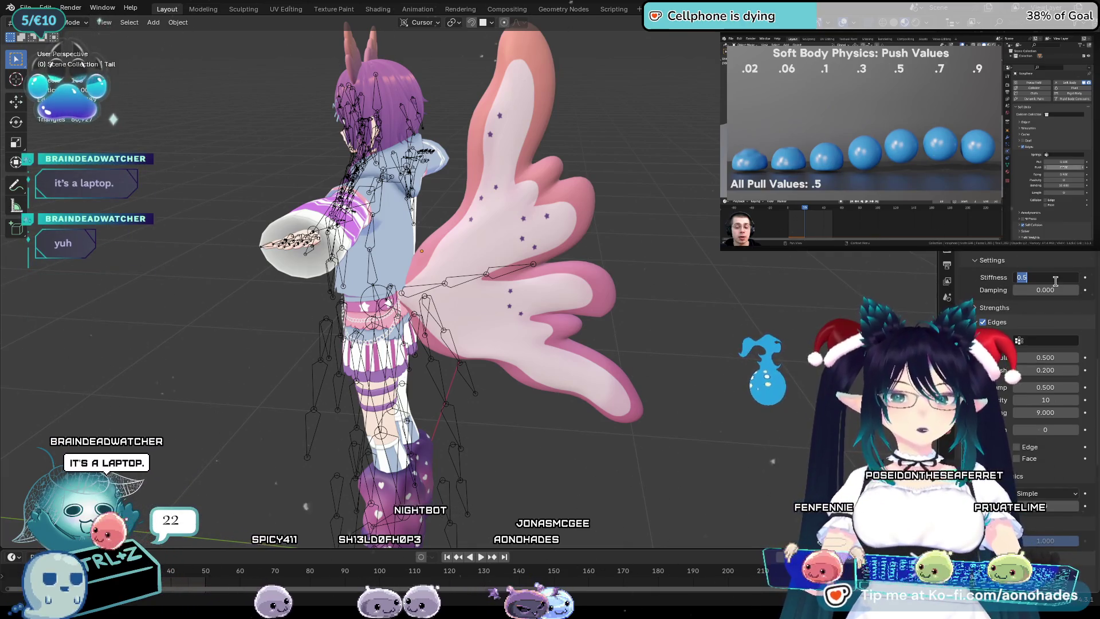
pyautogui.press('Return')
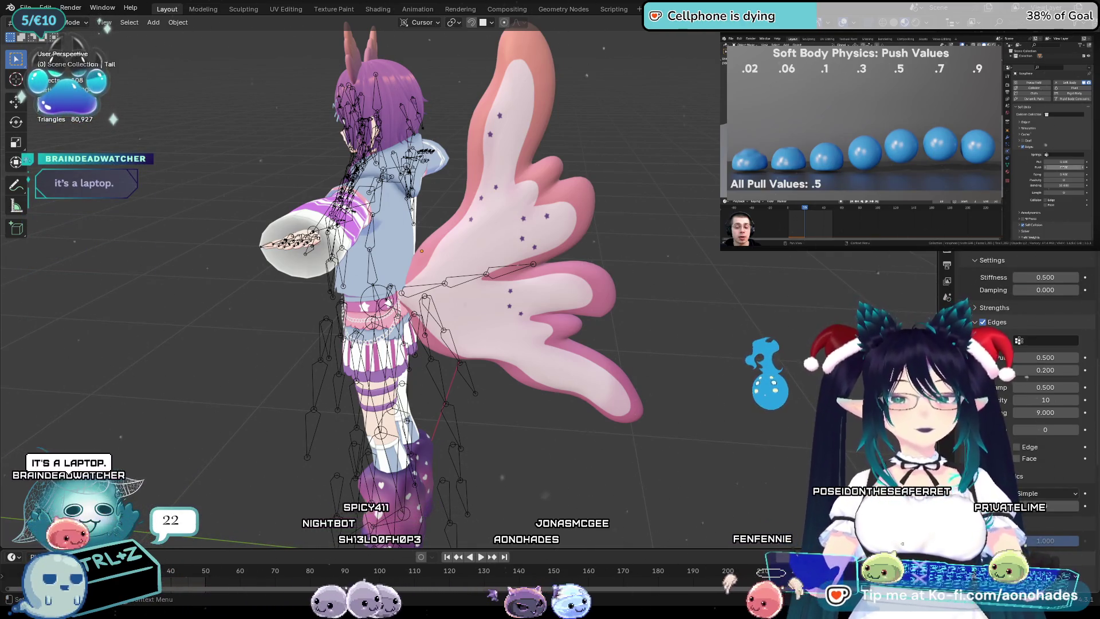
pyautogui.press('space')
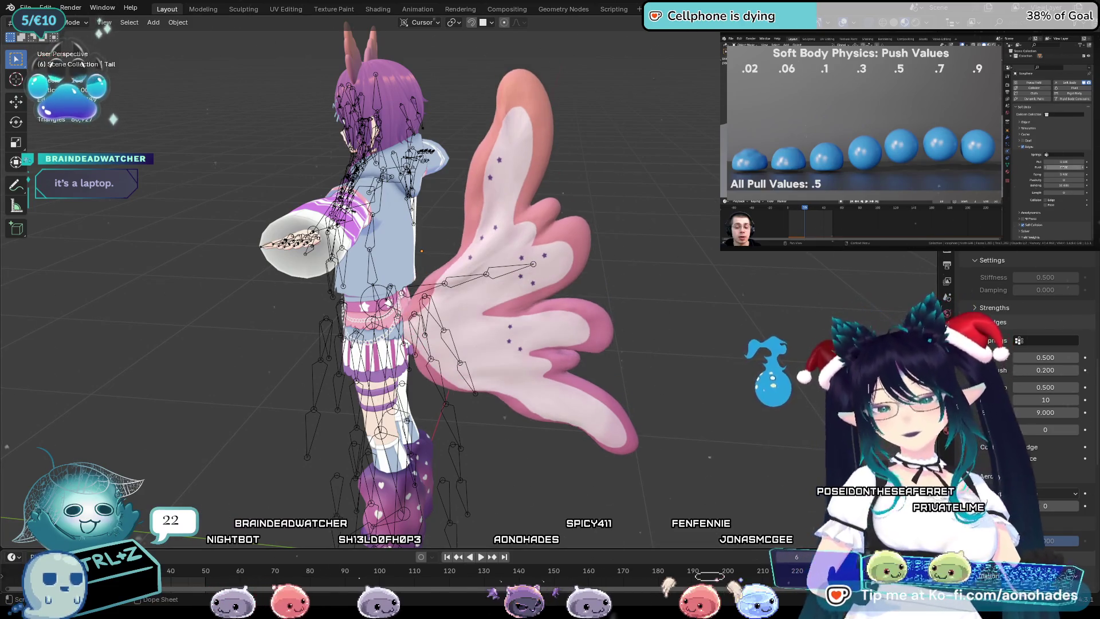
pyautogui.press('Escape')
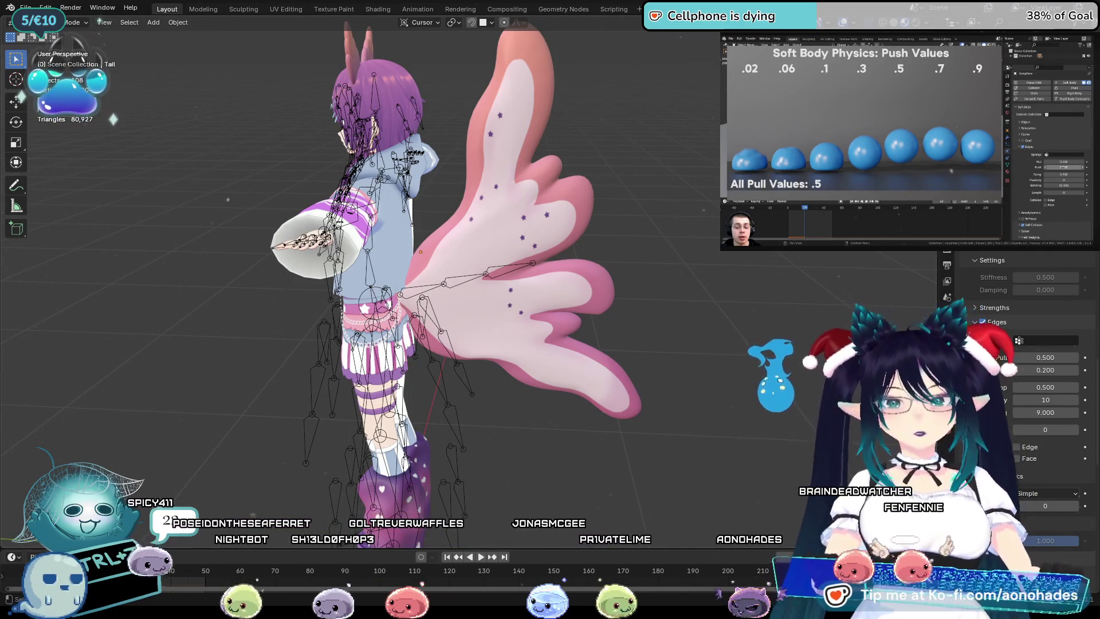
# Undo the pose change, raise the spring Pull strength and deselect the tail.
pyautogui.hotkey('ctrl', 'z')
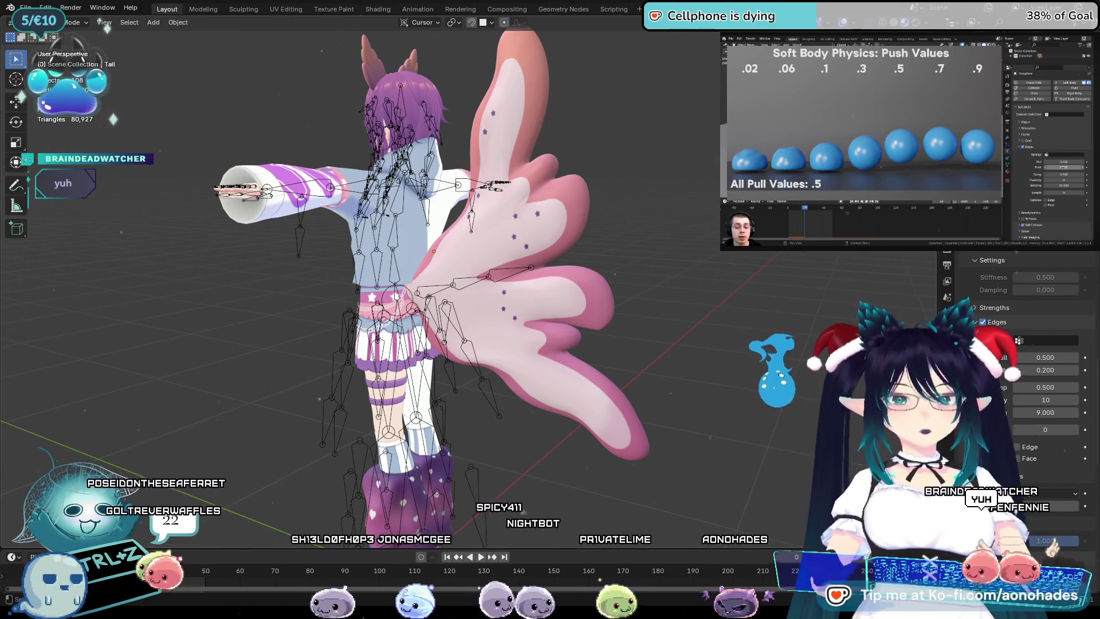
pyautogui.moveTo(516, 302); pyautogui.dragTo(795, 307, button='middle')
pyautogui.scroll(-3, 1022, 361)
pyautogui.moveTo(1045, 289)
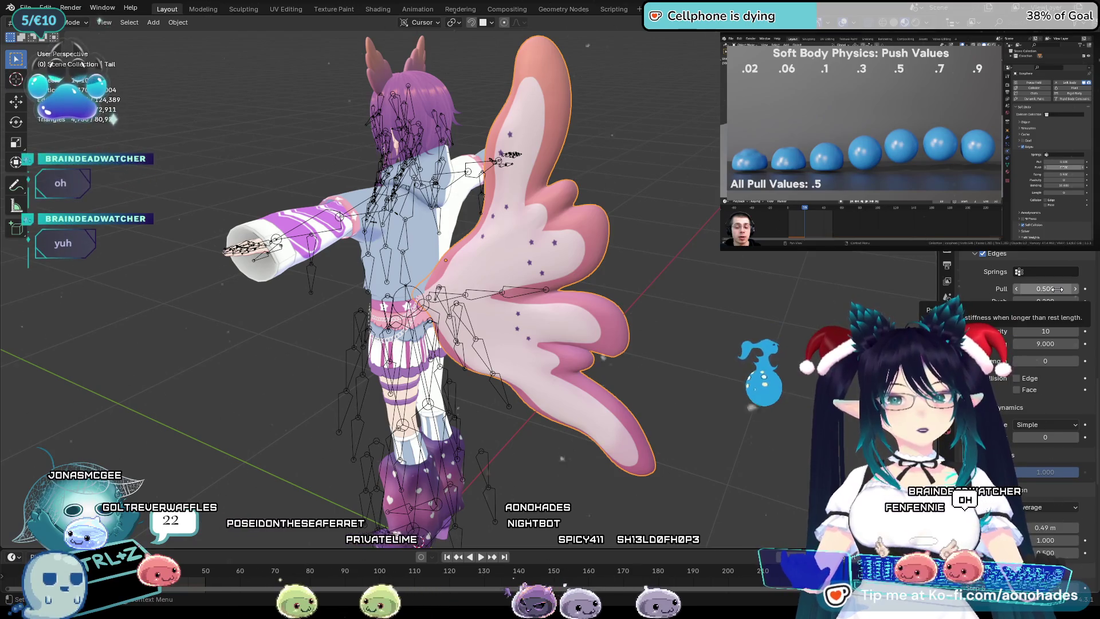
pyautogui.moveTo(1062, 290); pyautogui.dragTo(1084, 289)
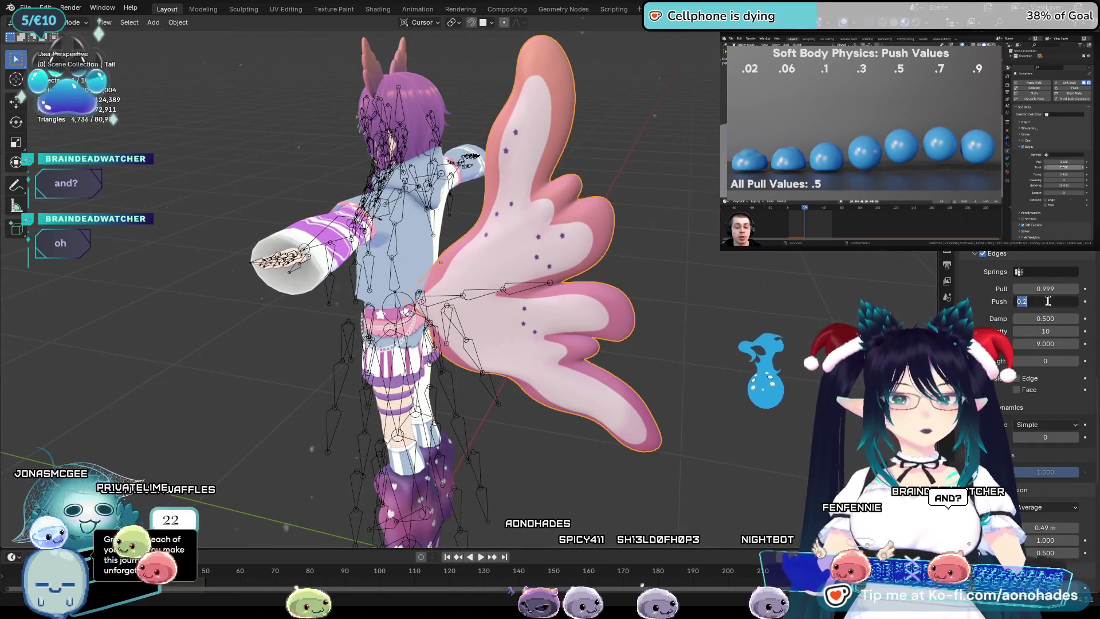
pyautogui.write('0.')
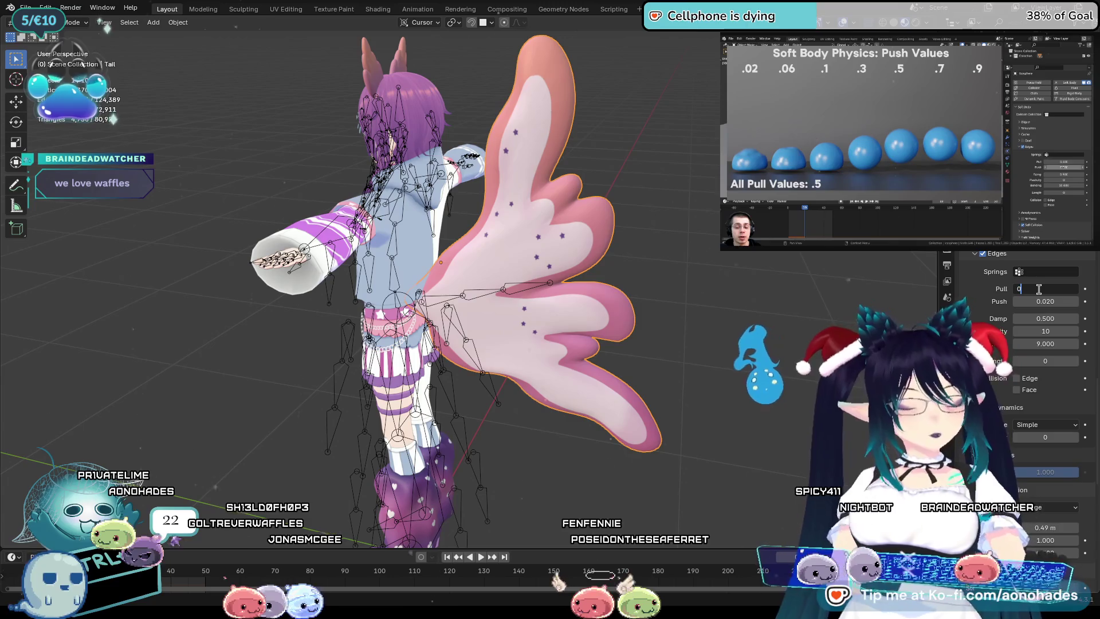
pyautogui.click(786, 305)
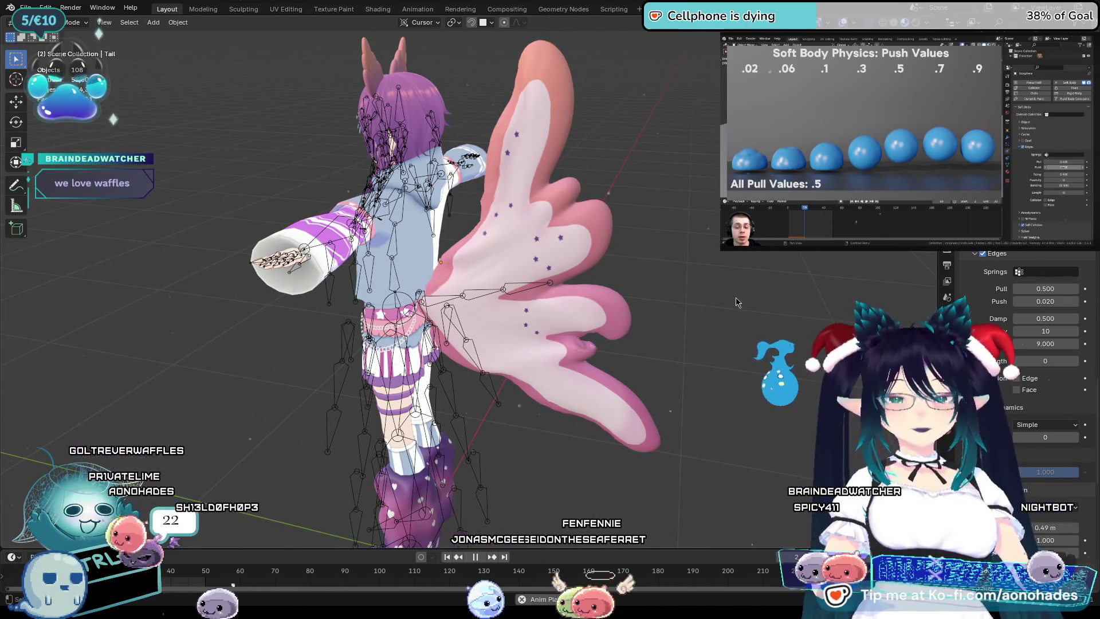
# Watch the tail jiggle while orbiting, rewind to frame 0 and view from above.
pyautogui.moveTo(735, 302); pyautogui.dragTo(561, 333, button='middle')
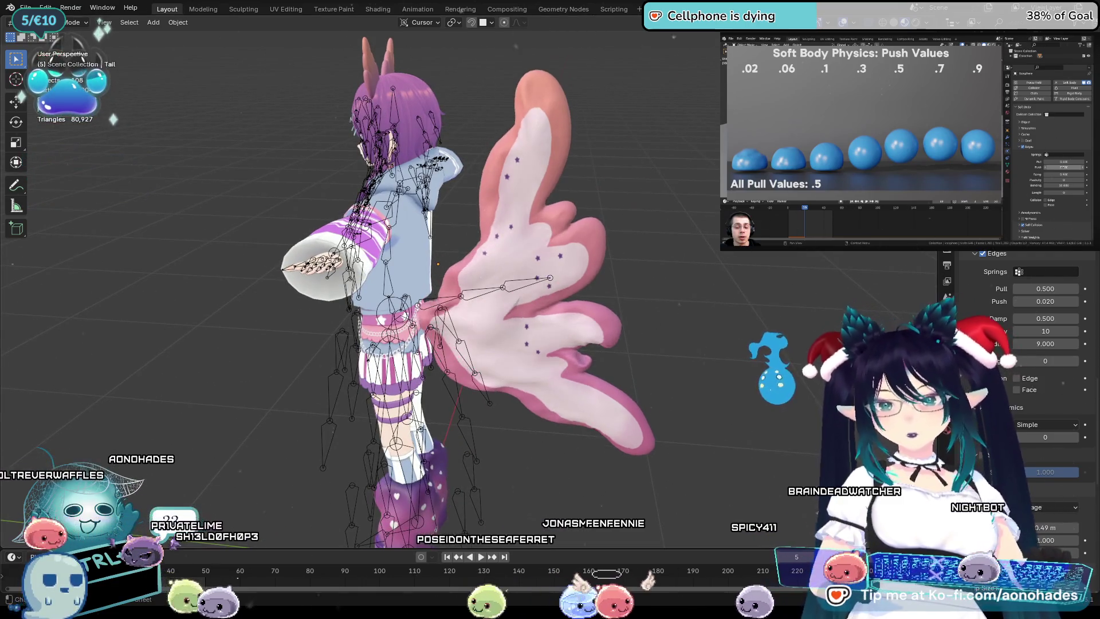
pyautogui.hotkey('shift', 'Left')
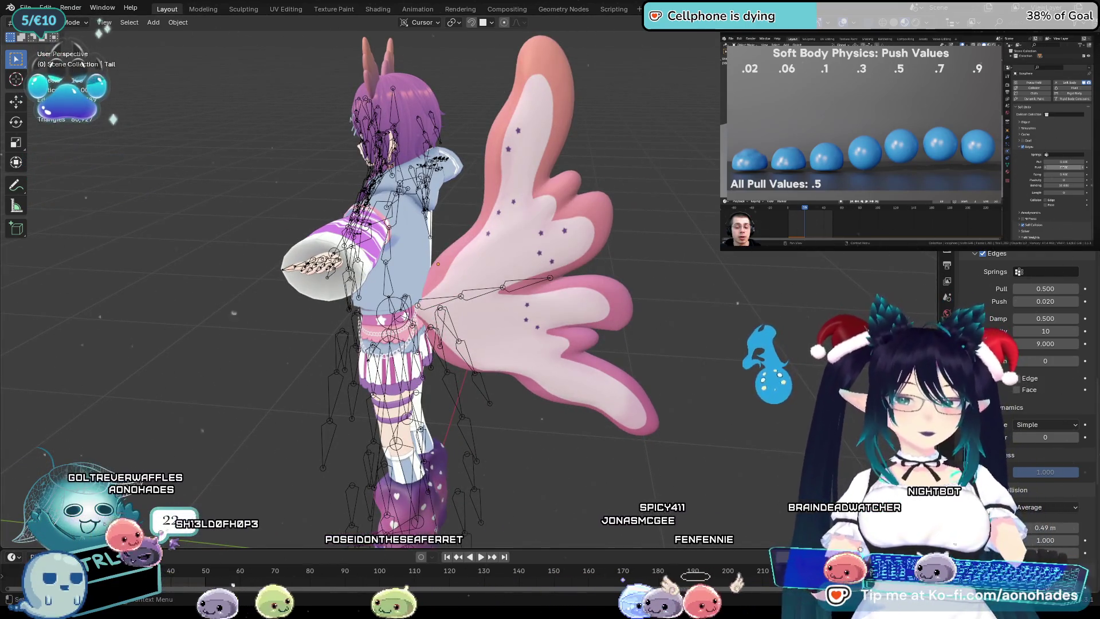
pyautogui.scroll(-2, 1023, 387)
pyautogui.scroll(-2, 1023, 386)
pyautogui.scroll(-2, 1023, 386)
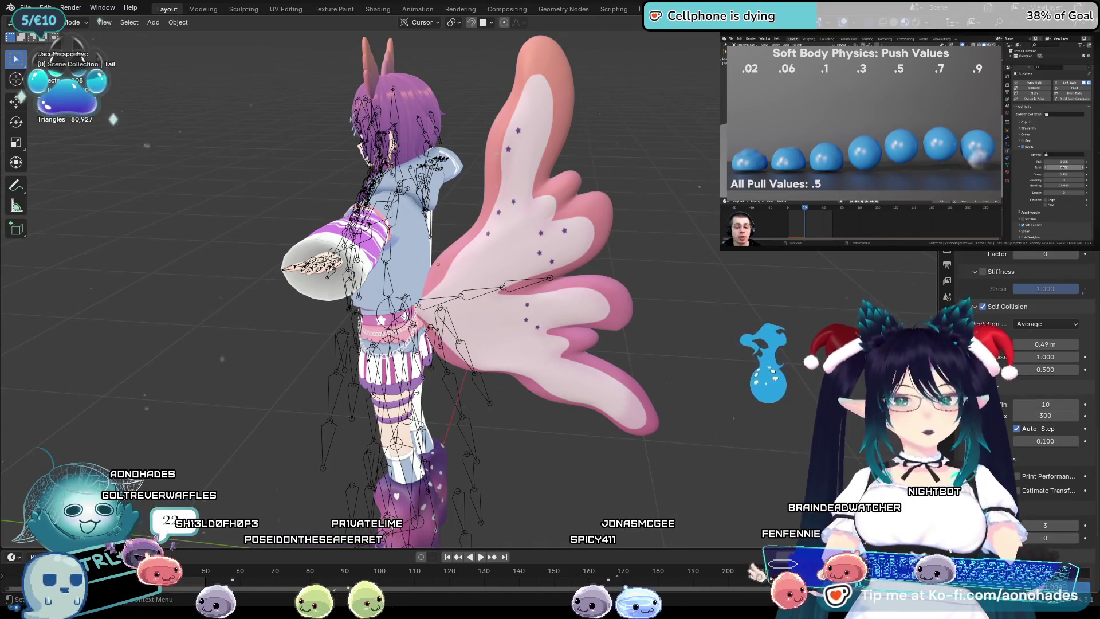
pyautogui.scroll(2, 1023, 387)
pyautogui.scroll(2, 1022, 387)
pyautogui.scroll(2, 1023, 387)
pyautogui.scroll(2, 1023, 387)
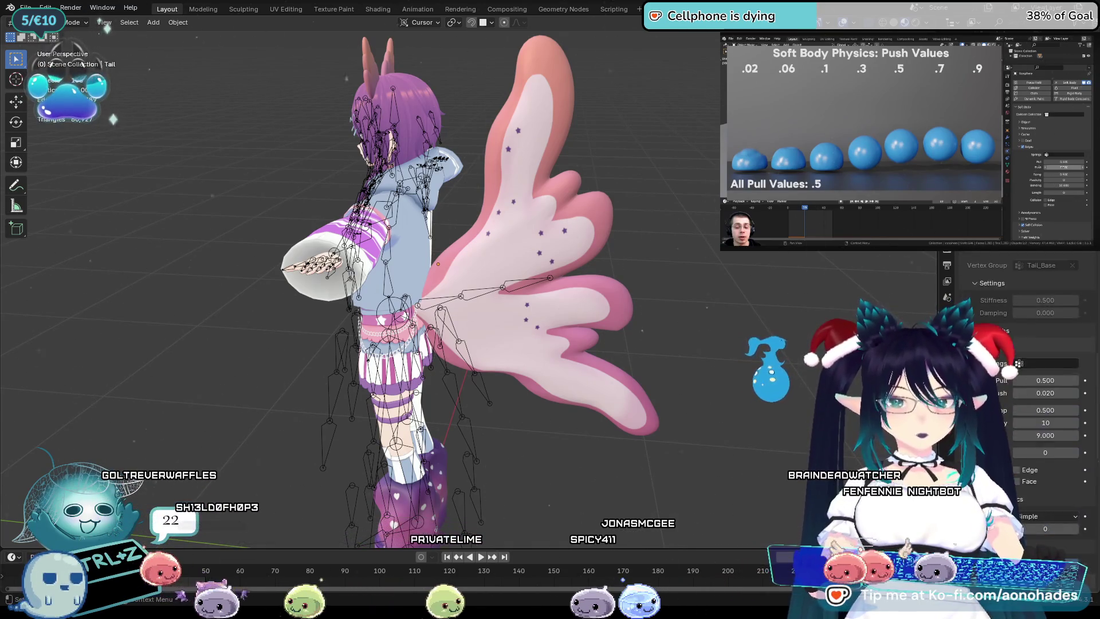
pyautogui.scroll(2, 1018, 364)
pyautogui.scroll(2, 1018, 363)
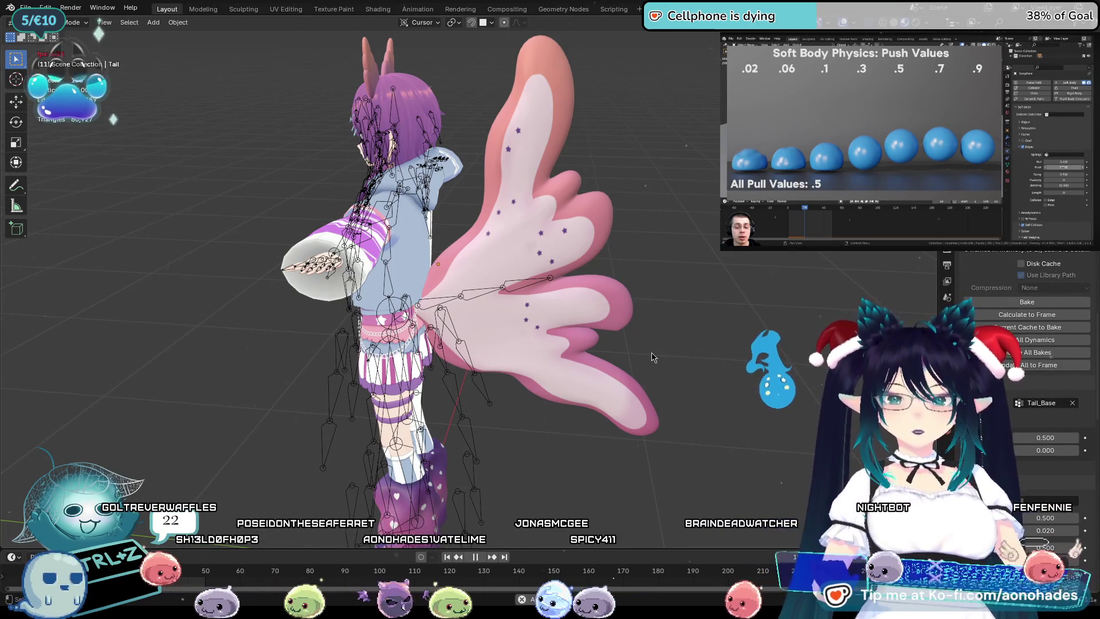
pyautogui.moveTo(648, 224); pyautogui.dragTo(311, 226, button='middle')
# From top view, select Armature.001 and switch it into Pose Mode.
pyautogui.press('KP_7')
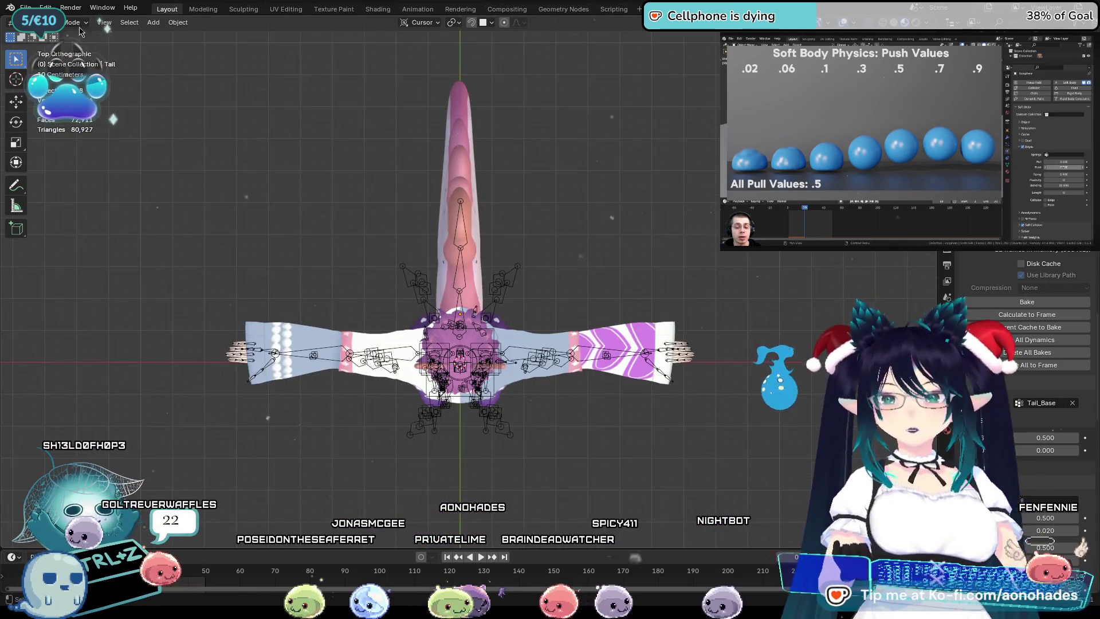
pyautogui.click(460, 220)
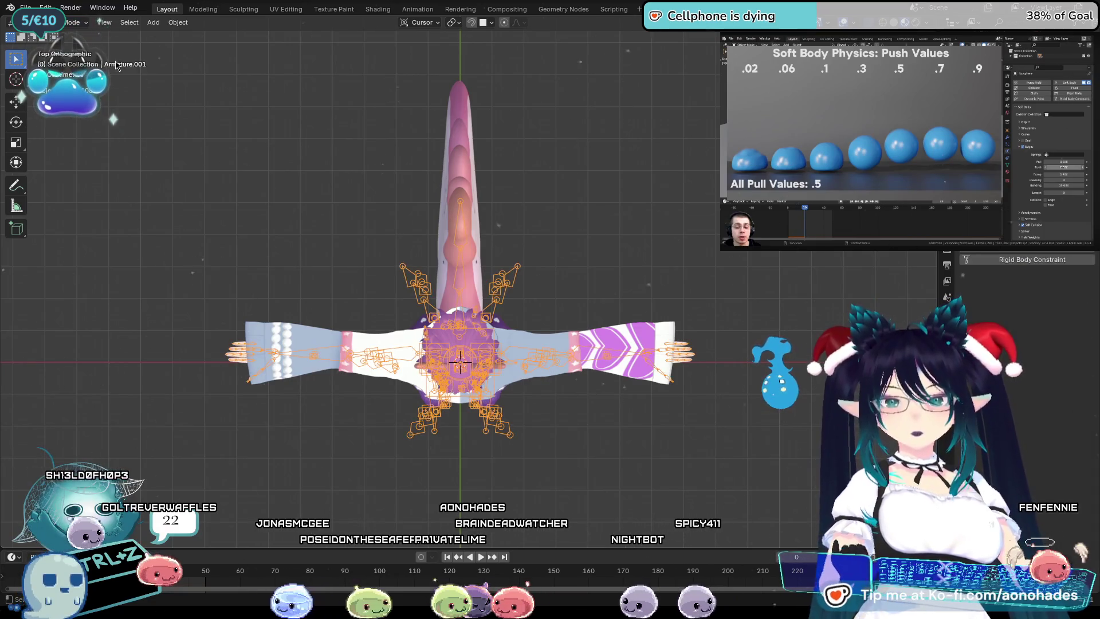
pyautogui.click(79, 22)
pyautogui.click(80, 62)
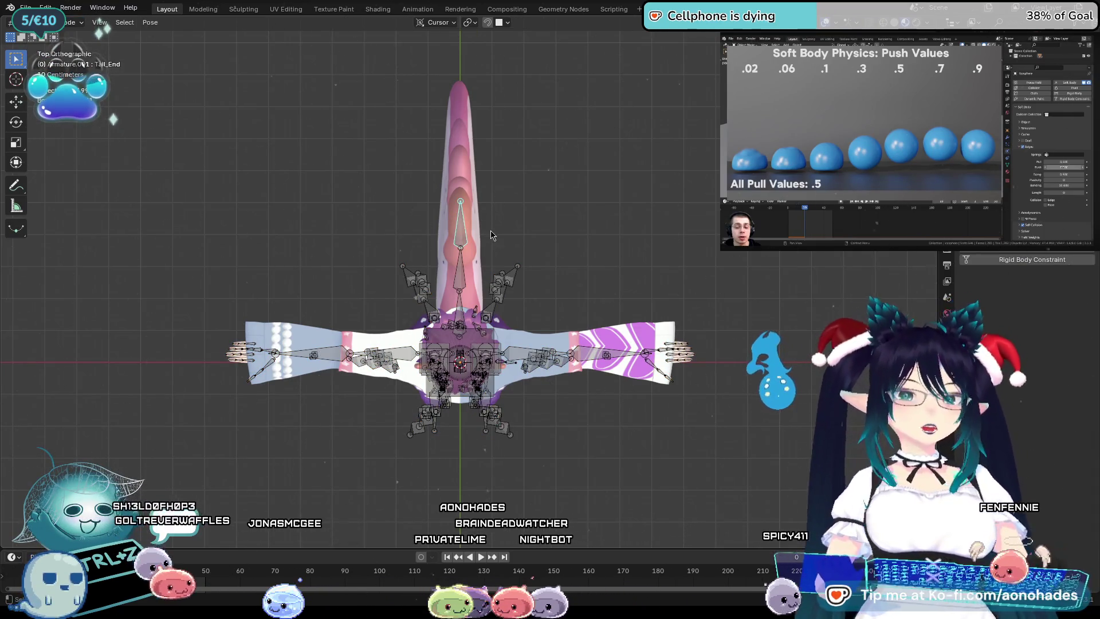
pyautogui.scroll(1, 494, 245)
pyautogui.scroll(1, 502, 259)
pyautogui.scroll(1, 510, 274)
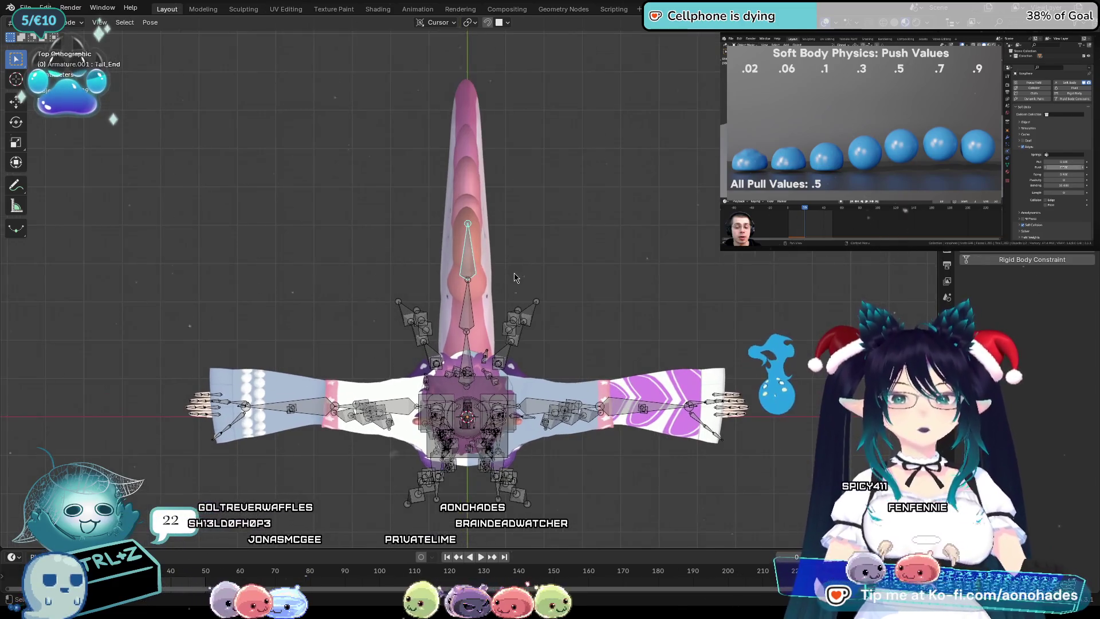
pyautogui.moveTo(543, 296); pyautogui.dragTo(492, 299, button='middle')
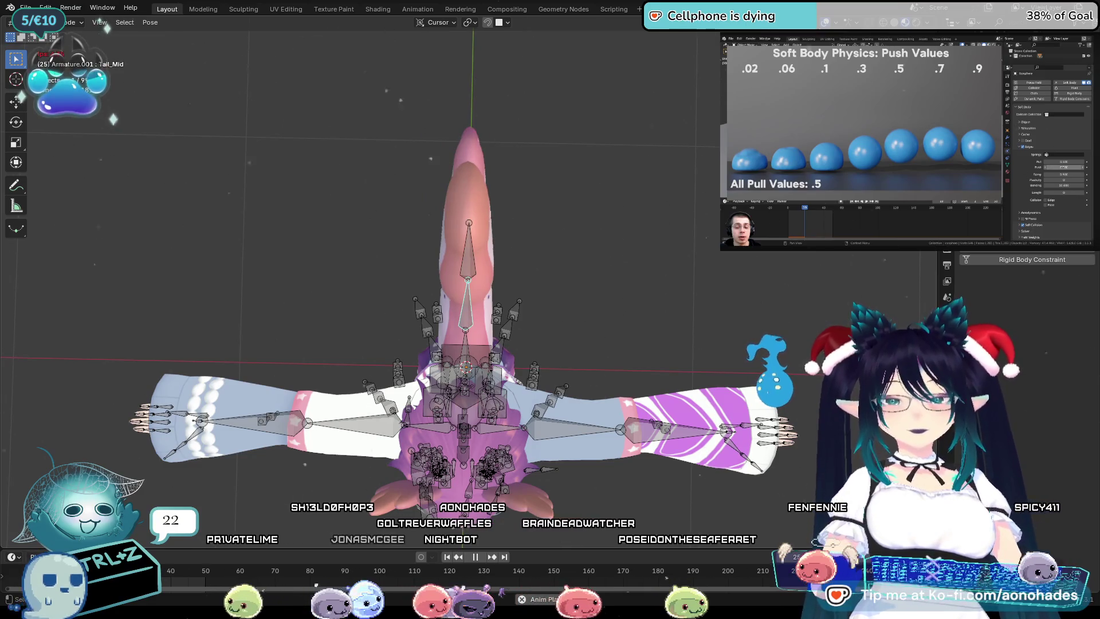
# Rotate tail bones with R and cancel twice to test jiggle, then stop playback.
pyautogui.press('r')
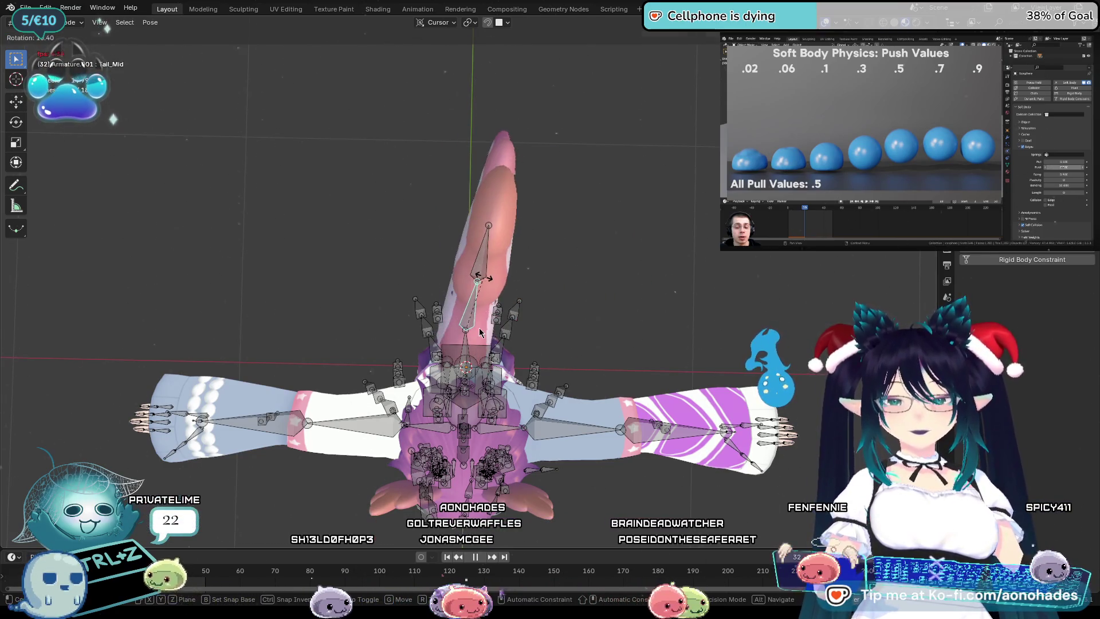
pyautogui.press('Escape')
pyautogui.press('r')
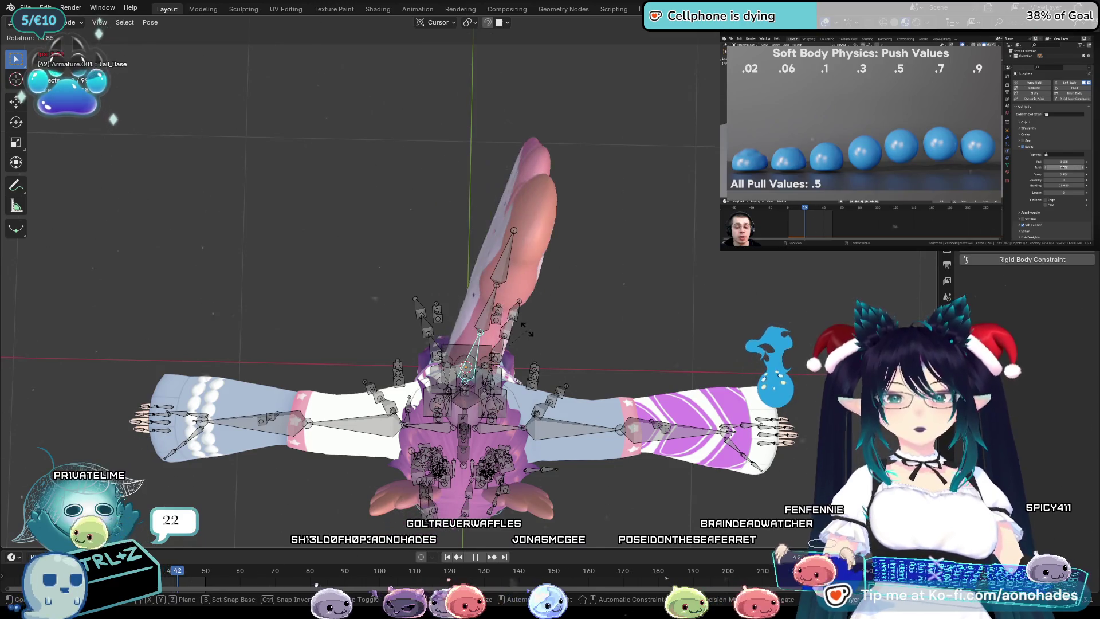
pyautogui.press('Escape')
pyautogui.moveTo(527, 318)
pyautogui.mouseDown(button='middle')
pyautogui.moveTo(657, 288)
pyautogui.moveTo(685, 317)
pyautogui.mouseUp(button='middle')
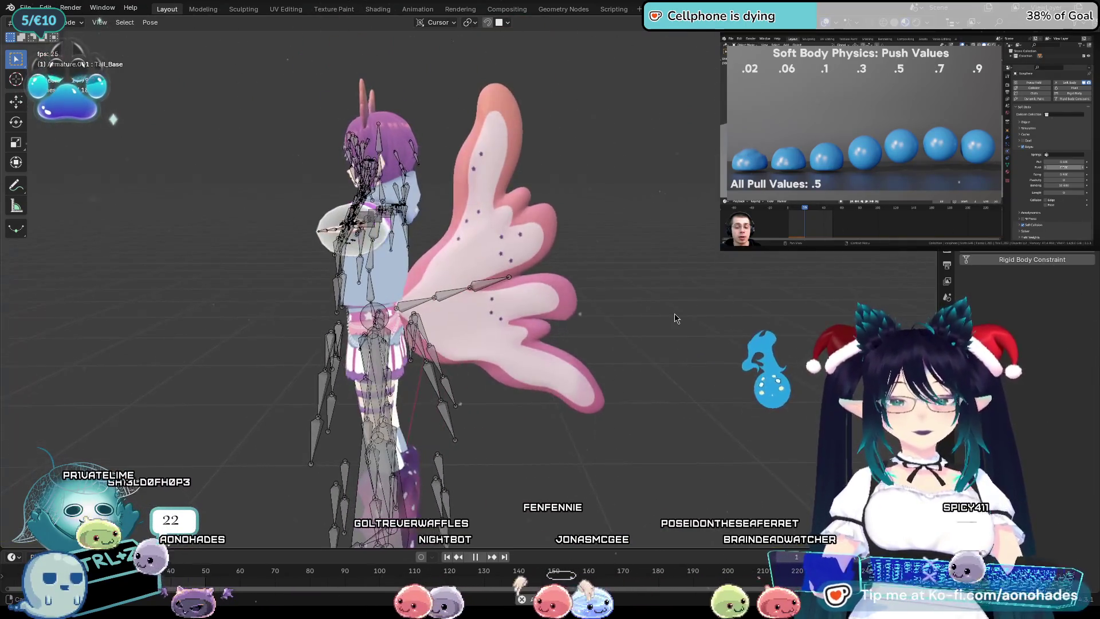
pyautogui.press('space')
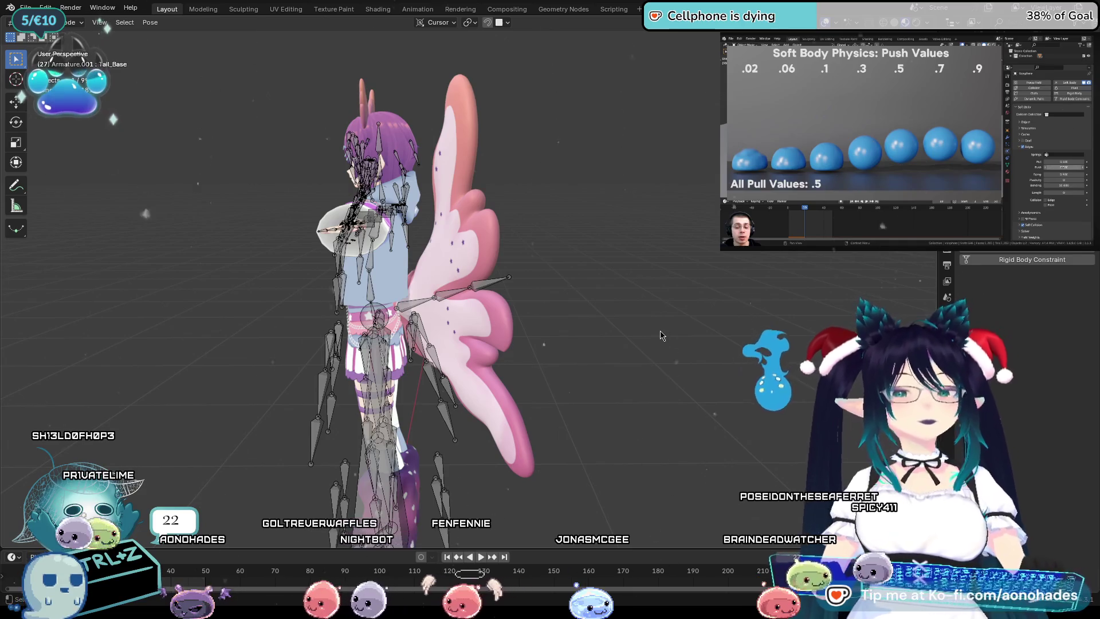
# Rewind to frame 0, return to Object Mode and select the pink tail mesh.
pyautogui.hotkey('shift', 'Left')
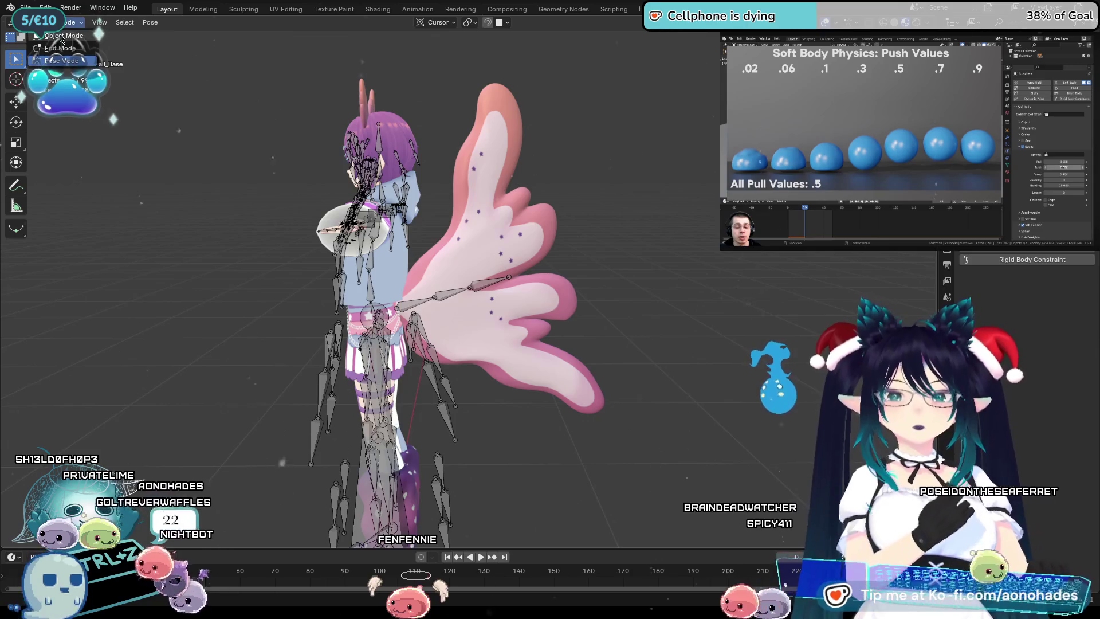
pyautogui.hotkey('ctrl', 'Tab')
pyautogui.click(583, 375)
pyautogui.moveTo(584, 375); pyautogui.dragTo(606, 362, button='middle')
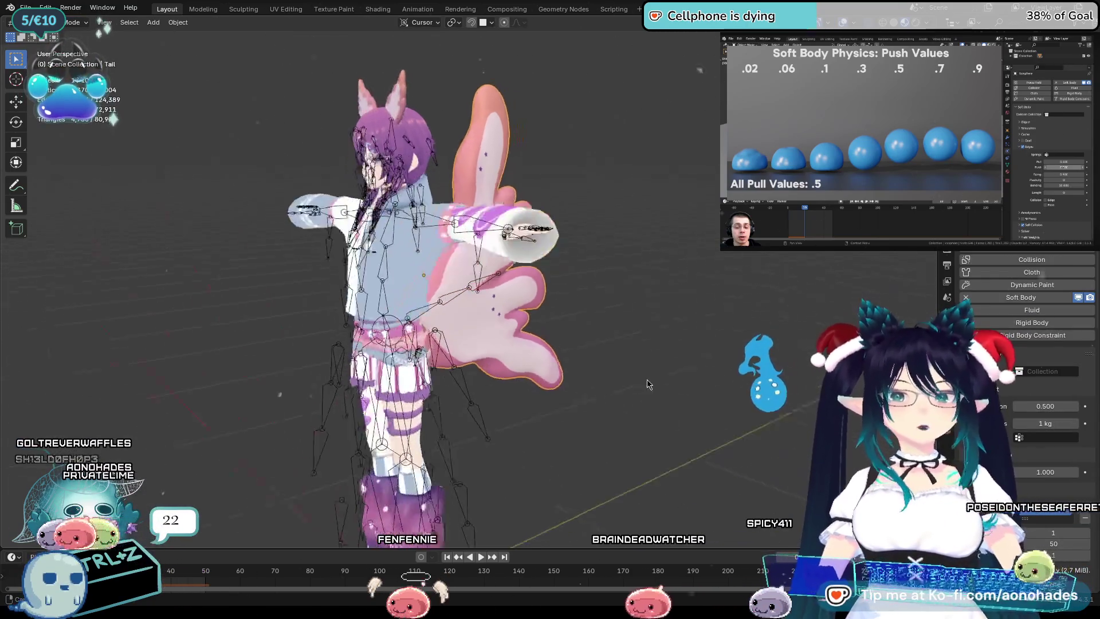
pyautogui.scroll(-2, 606, 361)
pyautogui.scroll(-1, 605, 361)
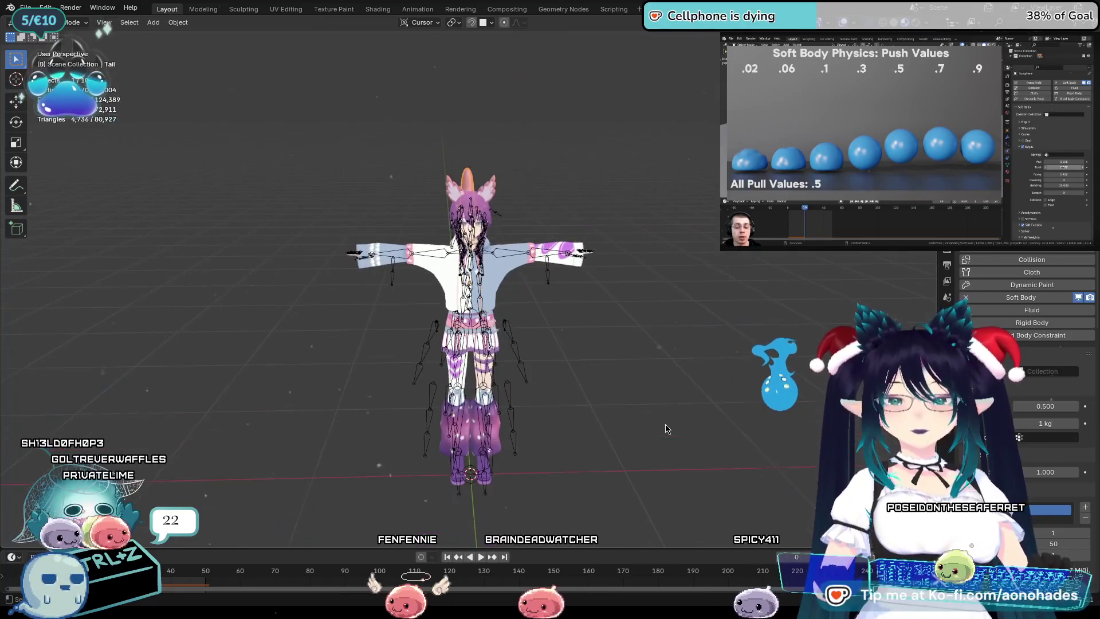
pyautogui.click(99, 20)
pyautogui.click(78, 207)
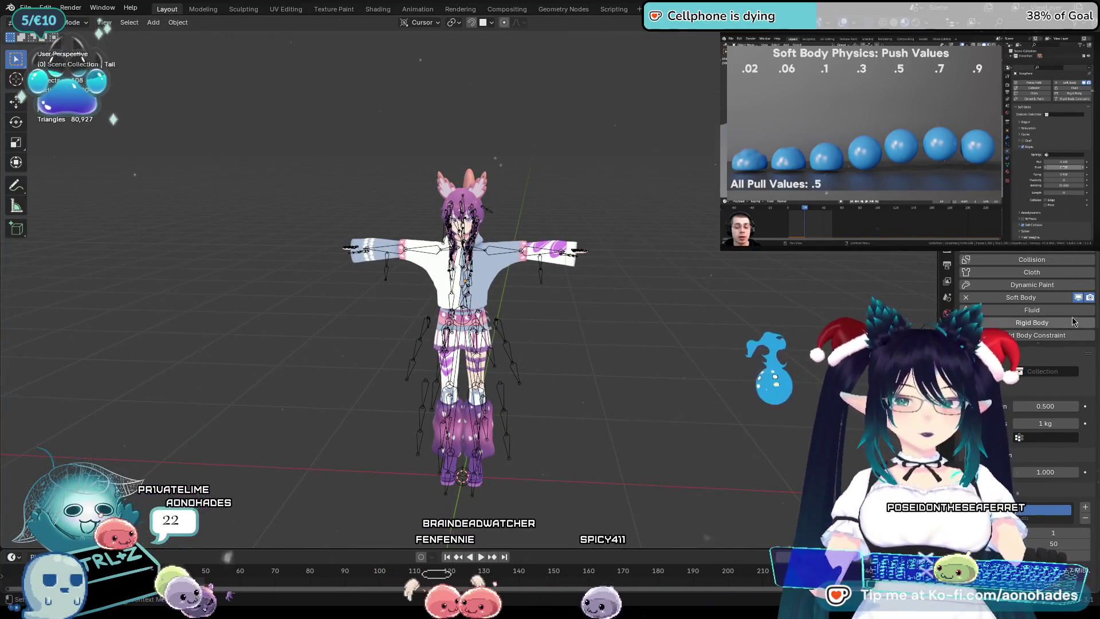
pyautogui.keyDown('ctrl'); pyautogui.scroll(2, 1065, 321); pyautogui.keyUp('ctrl')
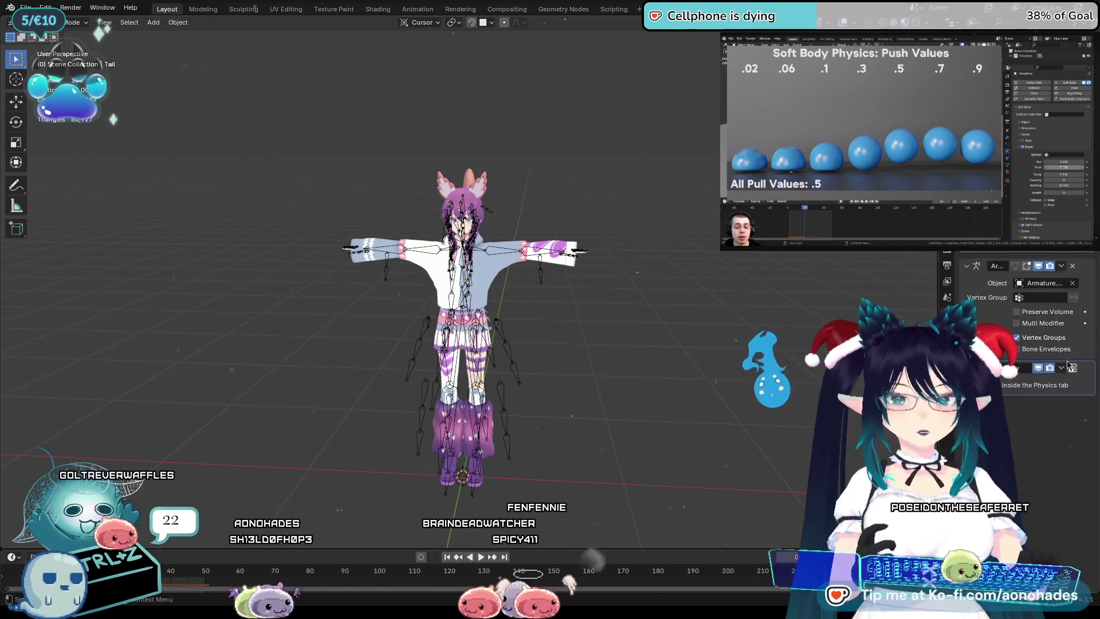
# Apply the tail's Softbody modifier and bring up the File > Export formats.
pyautogui.click(1062, 367)
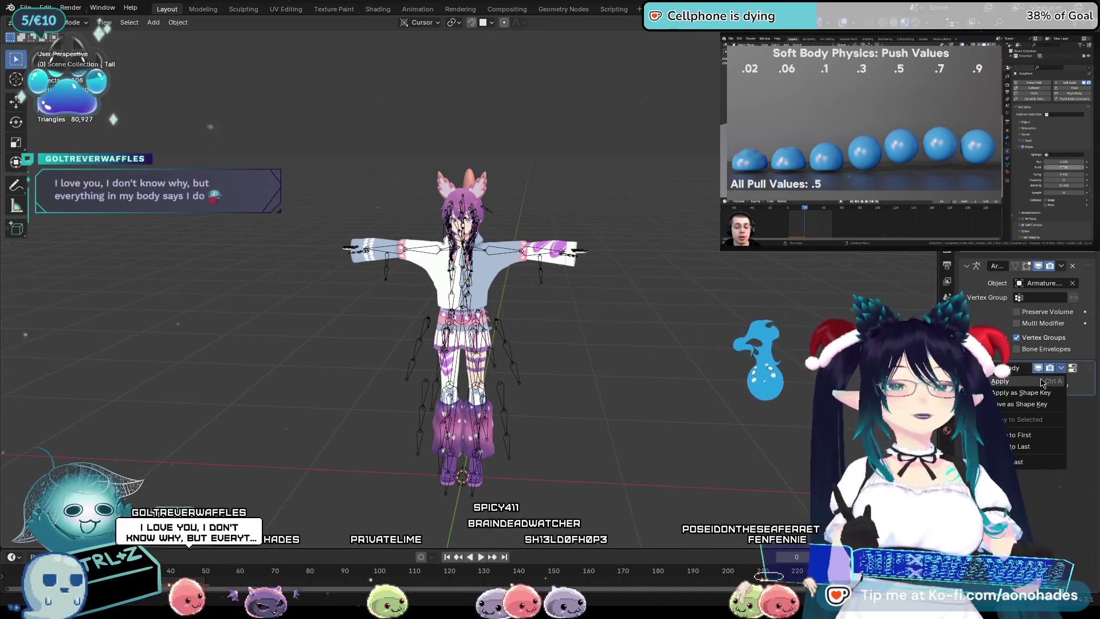
pyautogui.click(1044, 384)
pyautogui.moveTo(601, 344); pyautogui.dragTo(756, 344, button='middle')
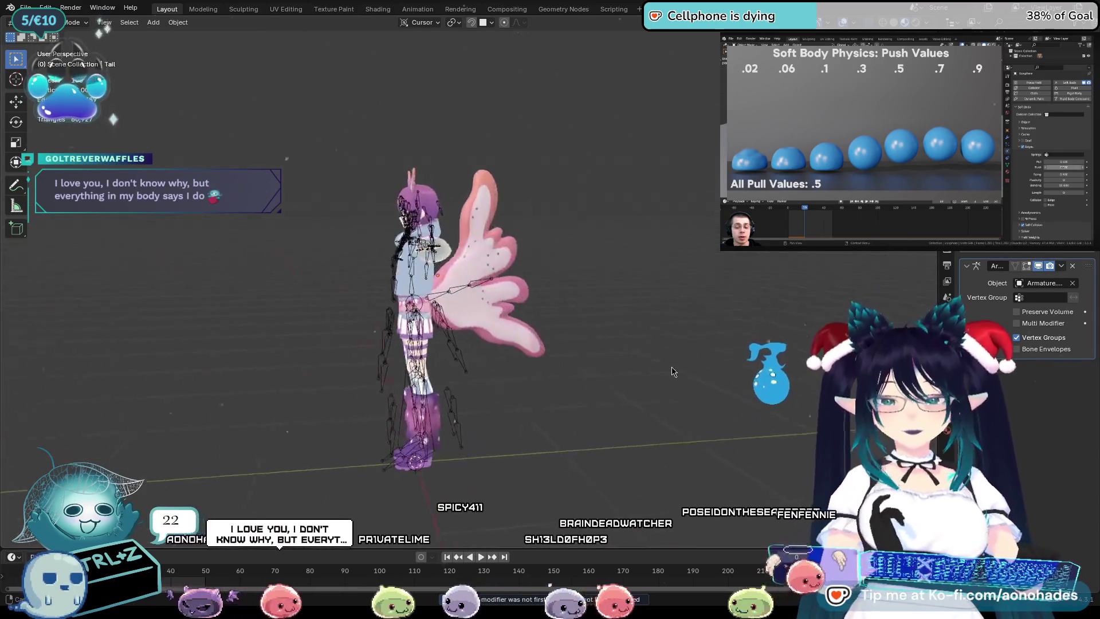
pyautogui.click(26, 7)
pyautogui.moveTo(47, 181)
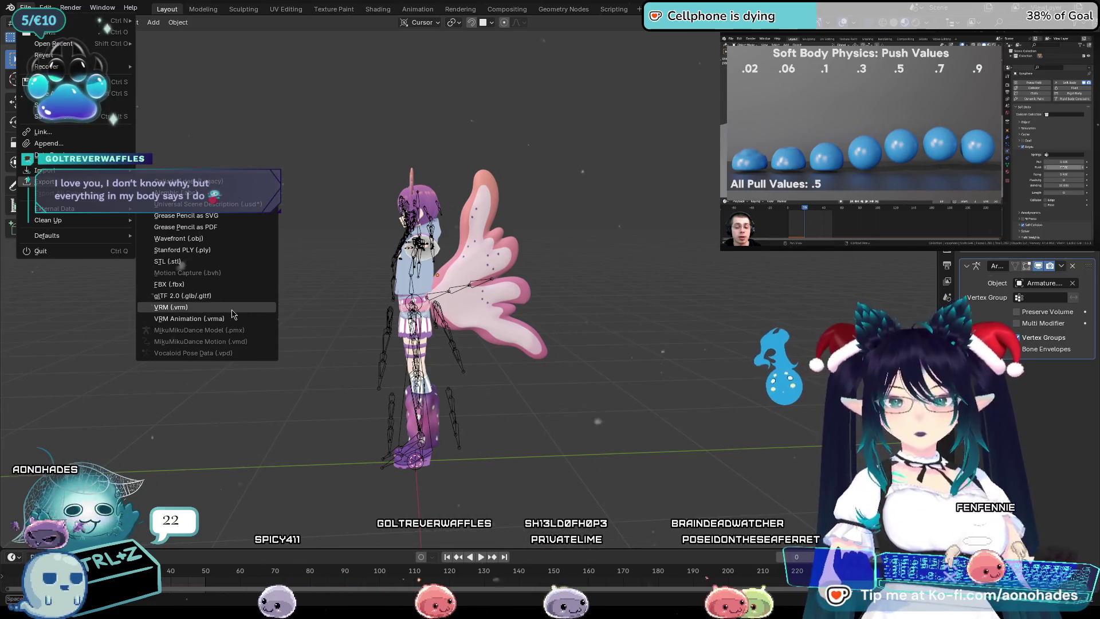
# Close the export formats submenu without exporting.
pyautogui.press('Escape')
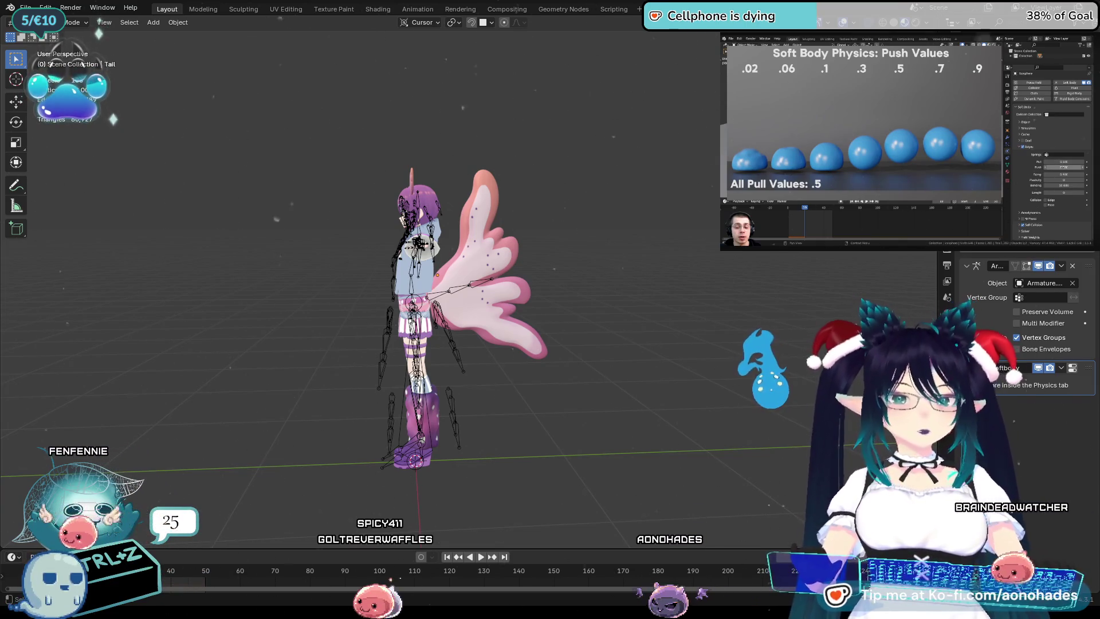
pyautogui.scroll(2, 480, 284)
pyautogui.scroll(3, 591, 337)
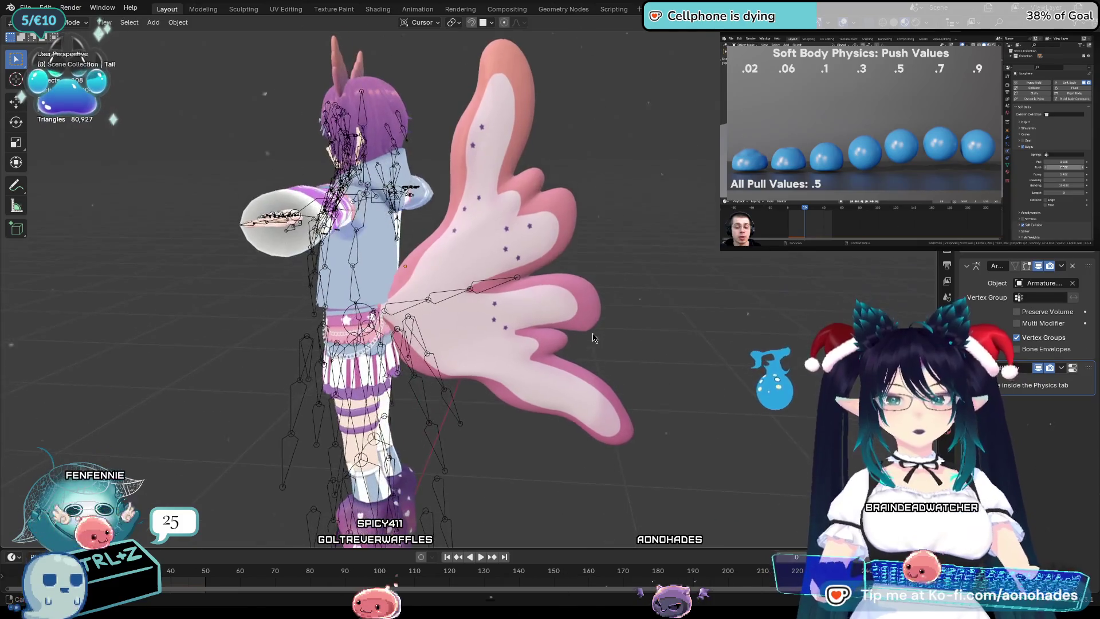
# Select the body mesh, select all, and undo twice back to the rig's rest T-pose.
pyautogui.moveTo(505, 333); pyautogui.dragTo(559, 338, button='middle')
pyautogui.click(424, 255)
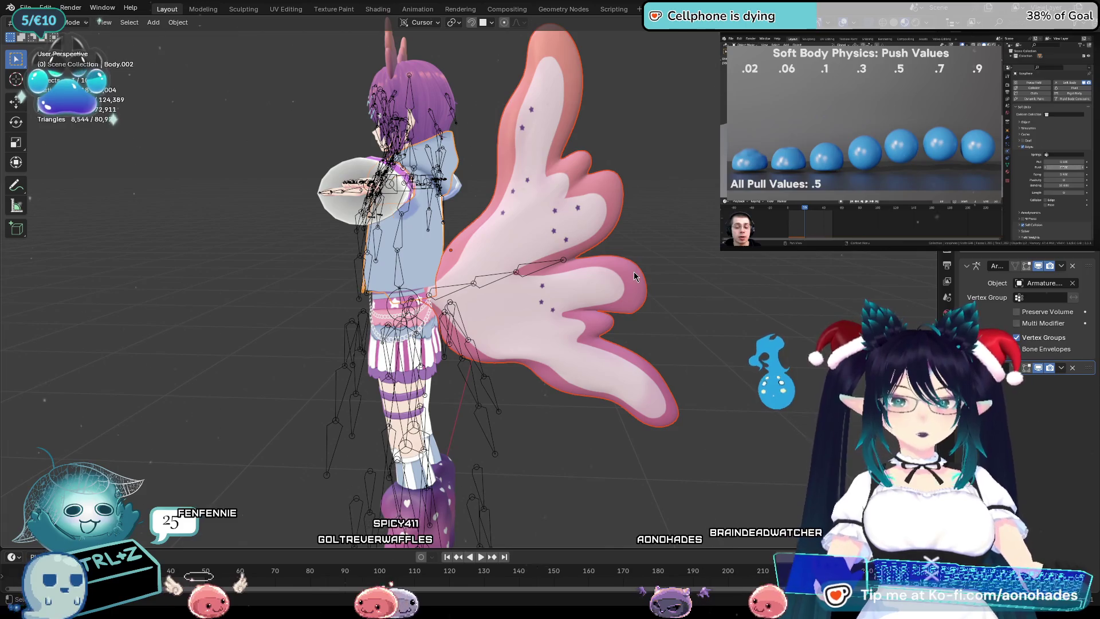
pyautogui.moveTo(633, 272)
pyautogui.mouseDown(button='middle')
pyautogui.moveTo(394, 238)
pyautogui.moveTo(698, 356)
pyautogui.moveTo(709, 347)
pyautogui.mouseUp(button='middle')
pyautogui.scroll(-3, 698, 357)
pyautogui.press('a')
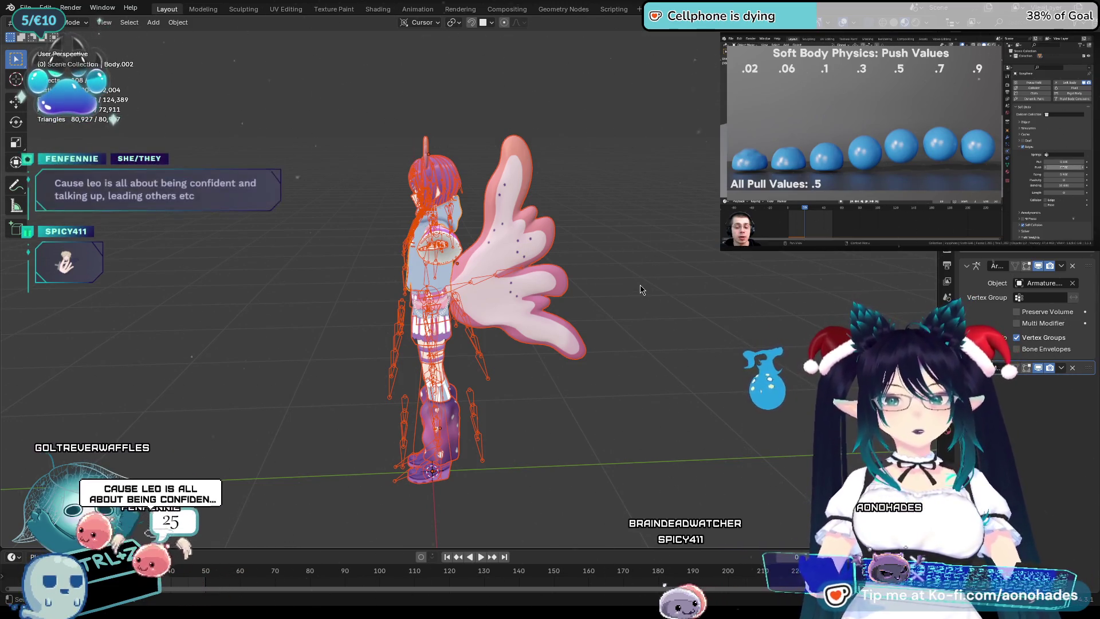
pyautogui.hotkey('ctrl', 'z')
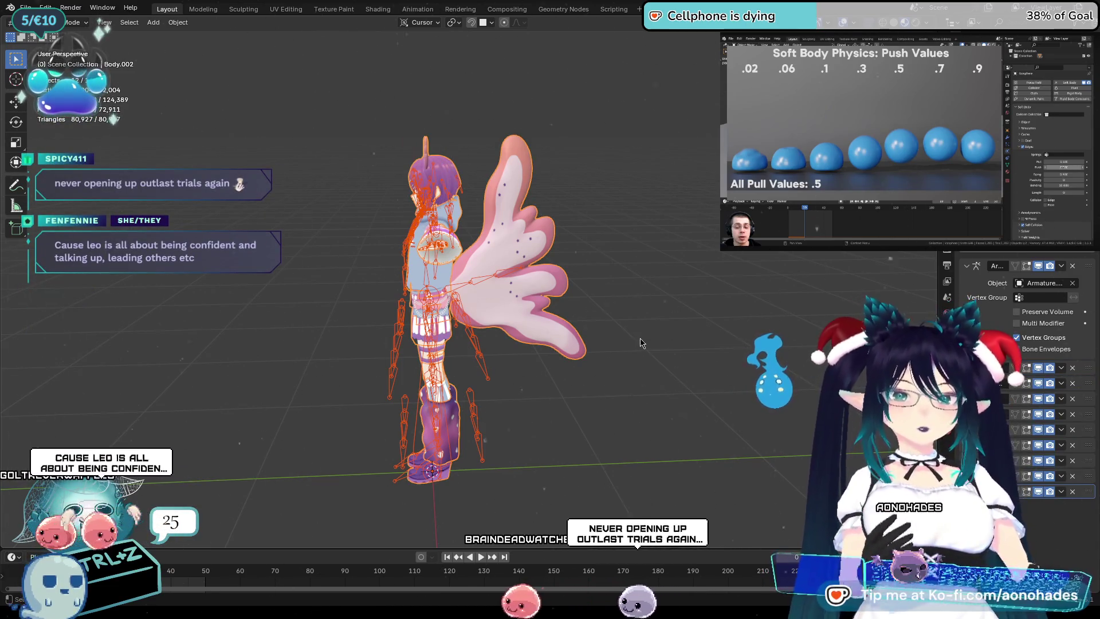
pyautogui.hotkey('ctrl', 'z')
pyautogui.hotkey('ctrl', 'z')
pyautogui.moveTo(585, 295)
pyautogui.mouseDown(button='middle')
pyautogui.moveTo(799, 349)
pyautogui.moveTo(303, 469)
pyautogui.mouseUp(button='middle')
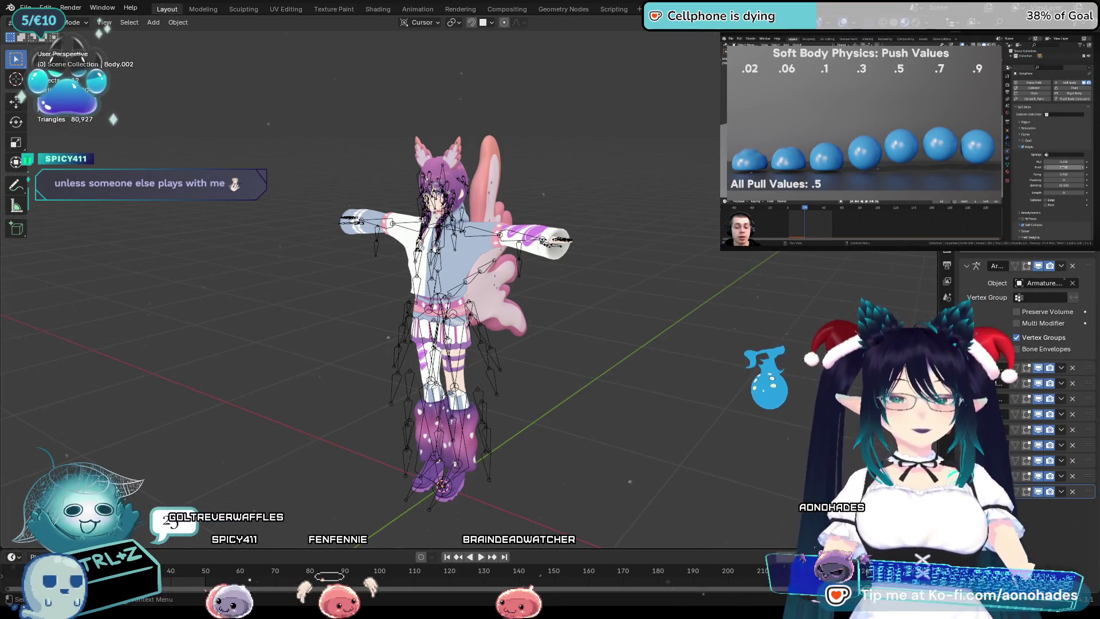
# Resize the Properties editor, view the material slots and select Armature.001.
pyautogui.moveTo(941, 395); pyautogui.dragTo(834, 396)
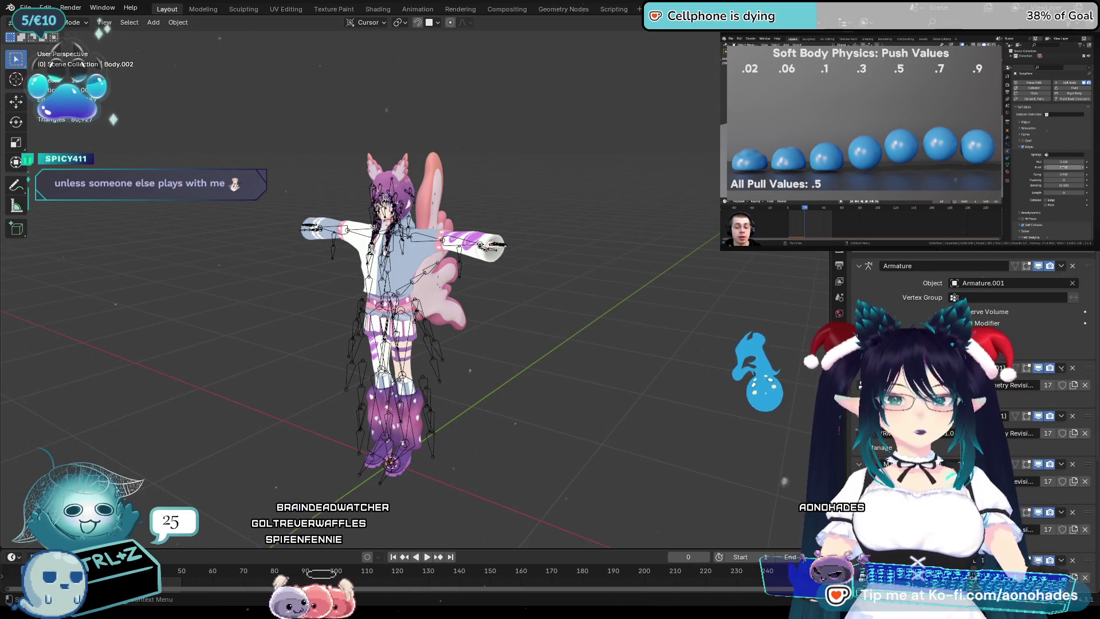
pyautogui.scroll(-3, 962, 387)
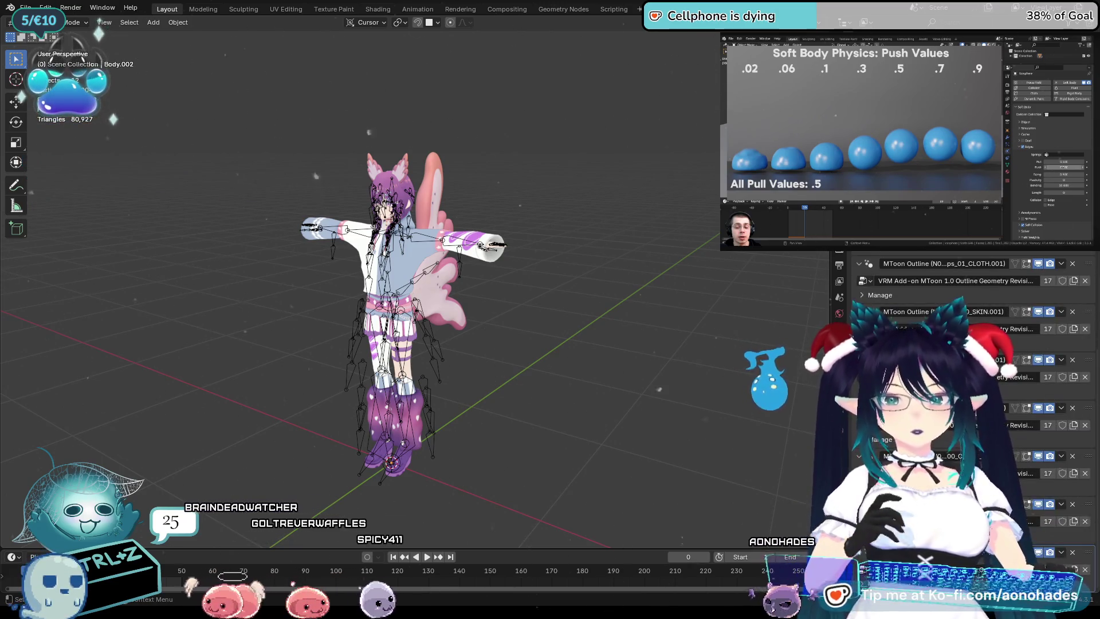
pyautogui.scroll(3, 963, 387)
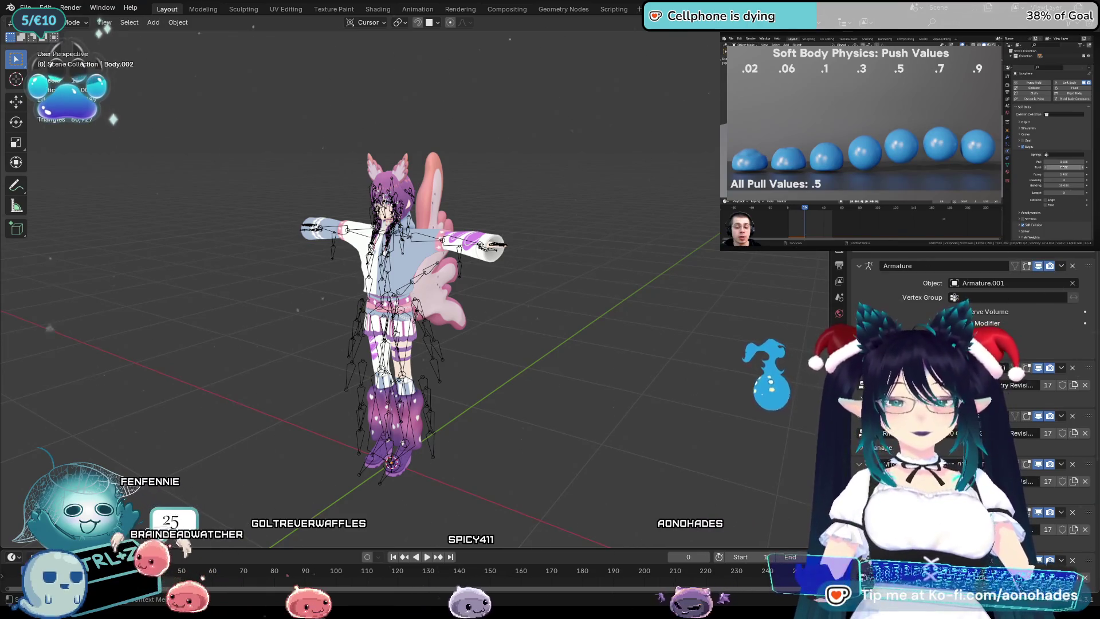
pyautogui.moveTo(830, 276); pyautogui.dragTo(922, 275)
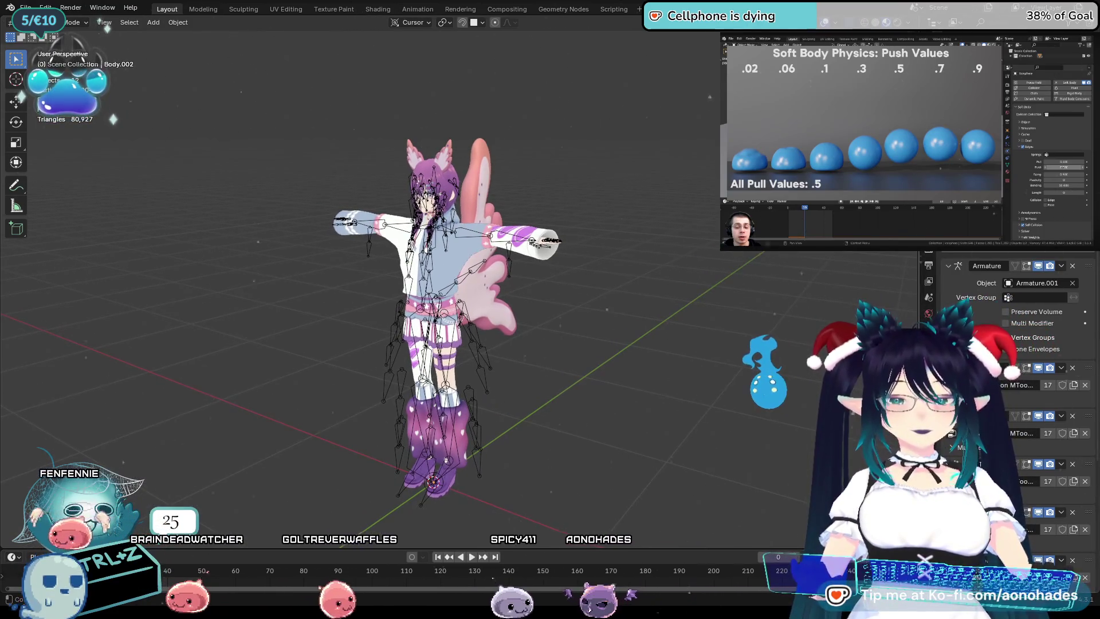
pyautogui.scroll(-3, 1005, 387)
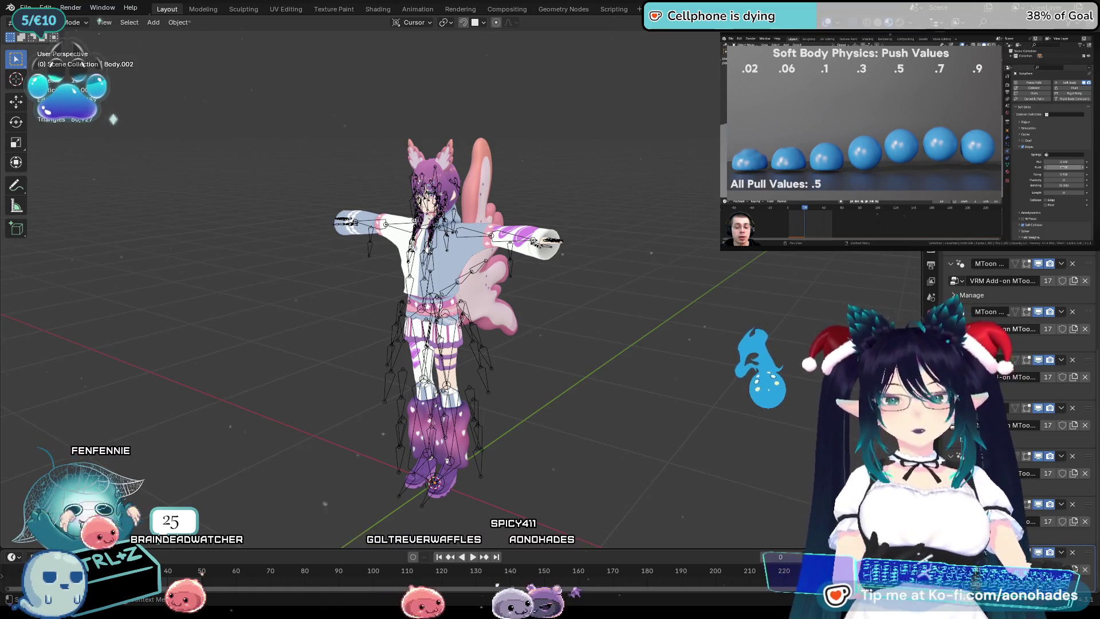
pyautogui.click(931, 313)
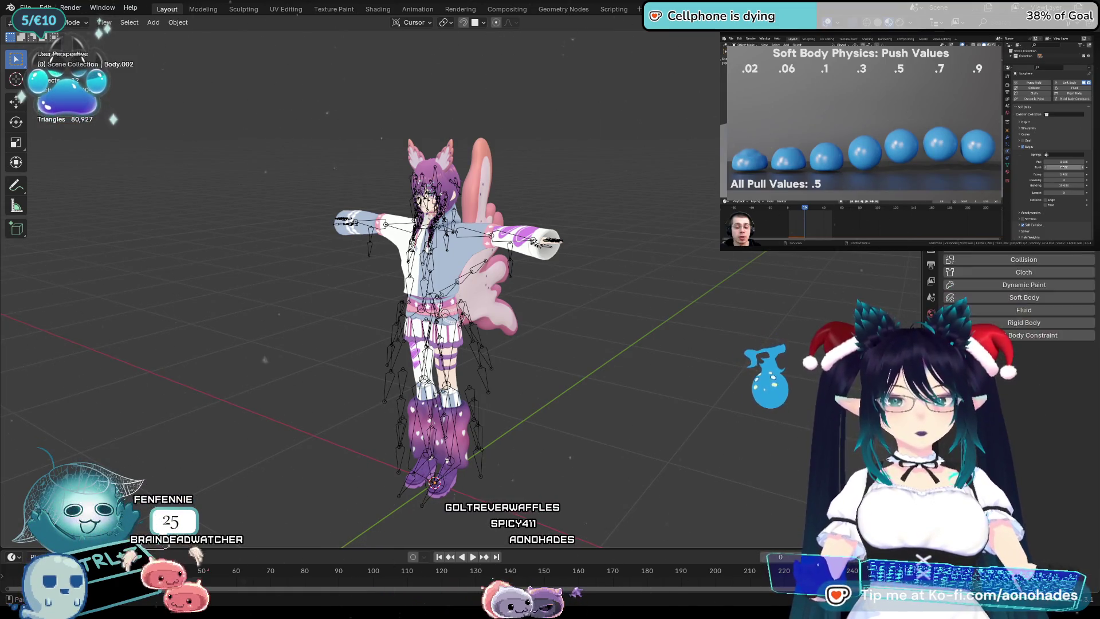
pyautogui.moveTo(683, 364)
pyautogui.mouseDown(button='middle')
pyautogui.moveTo(481, 300)
pyautogui.moveTo(225, 113)
pyautogui.mouseUp(button='middle')
pyautogui.click(462, 284)
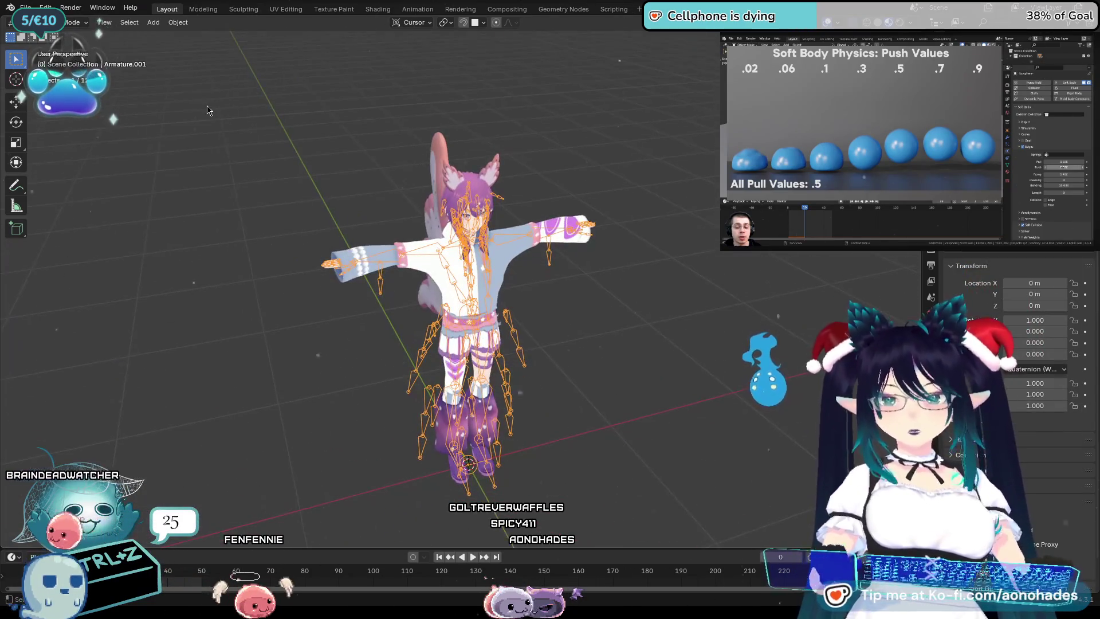
pyautogui.click(74, 60)
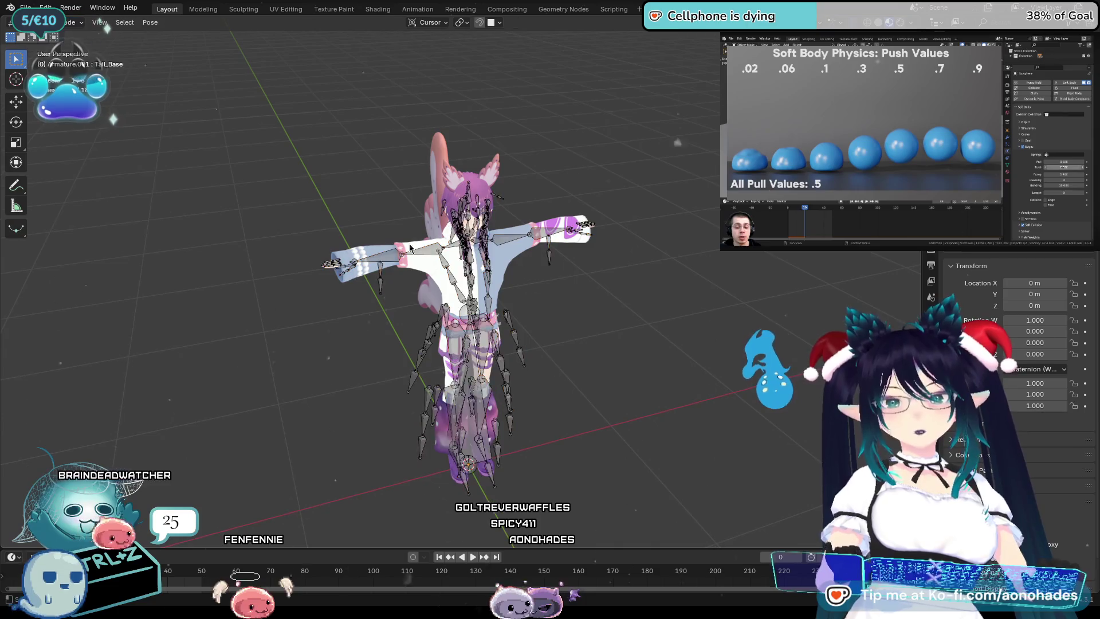
pyautogui.moveTo(464, 215); pyautogui.dragTo(465, 270, button='middle')
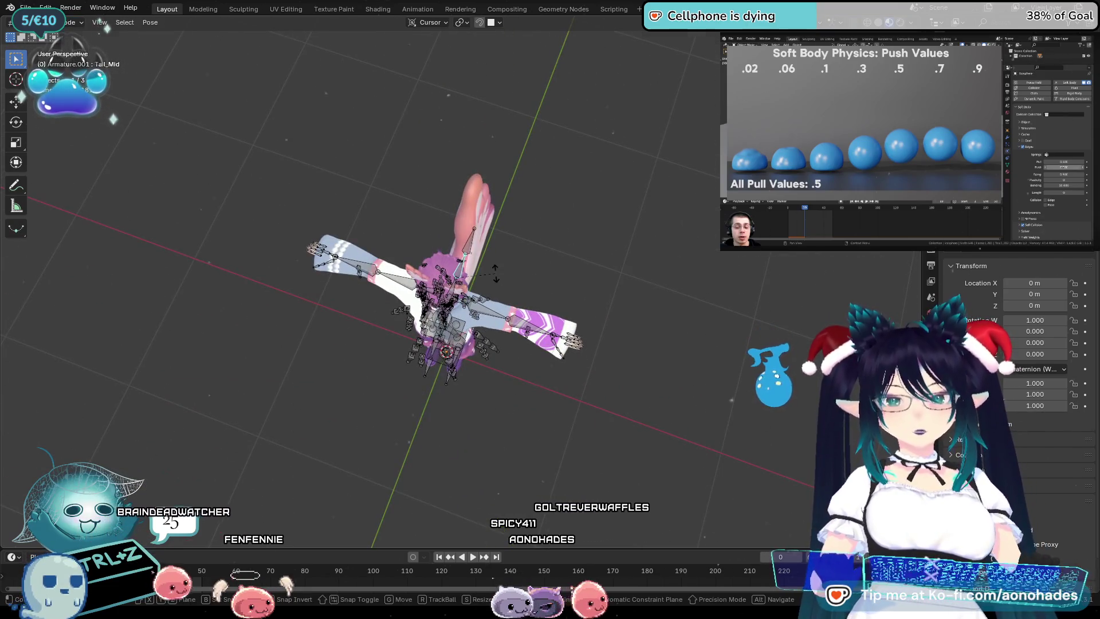
pyautogui.press('Tab')
pyautogui.moveTo(612, 350)
pyautogui.mouseDown(button='middle')
pyautogui.moveTo(637, 270)
pyautogui.moveTo(668, 299)
pyautogui.mouseUp(button='middle')
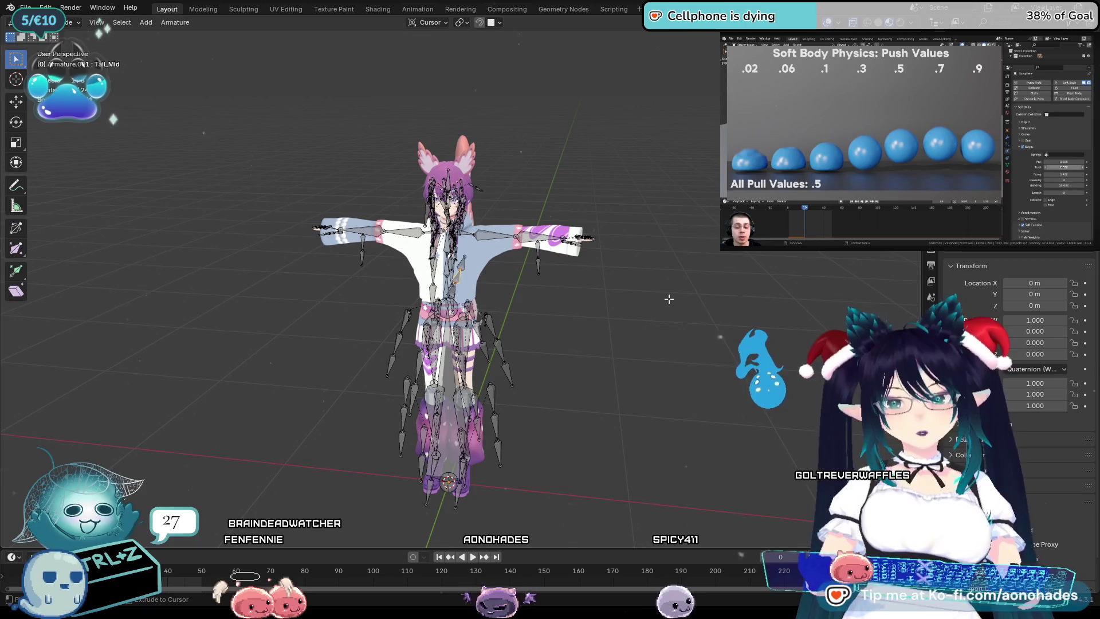
pyautogui.press('Tab')
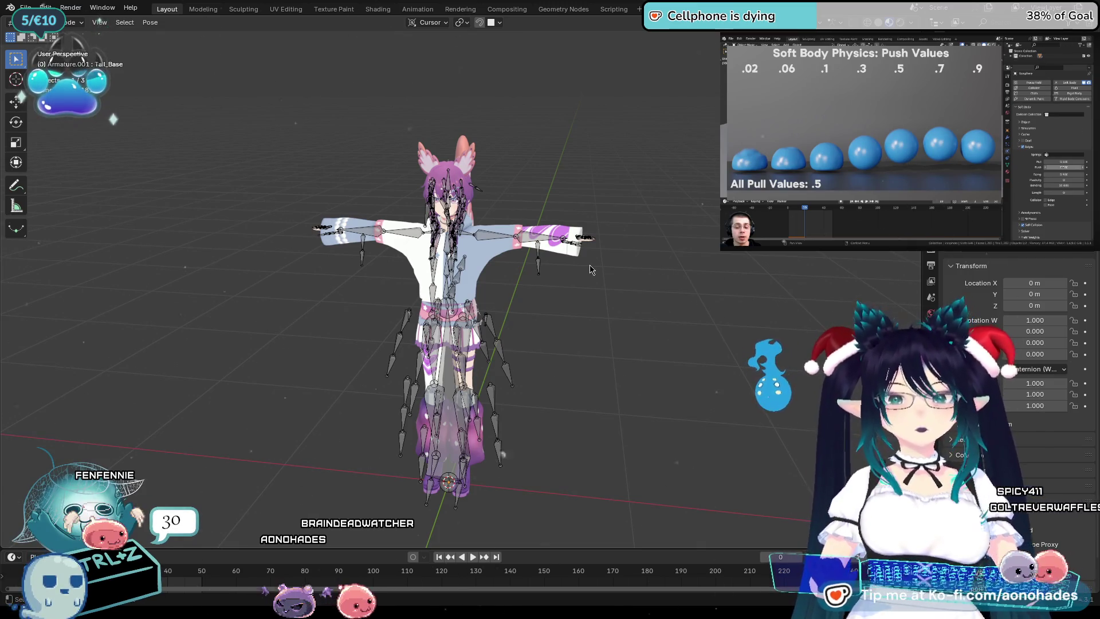
pyautogui.hotkey('ctrl', 'Tab')
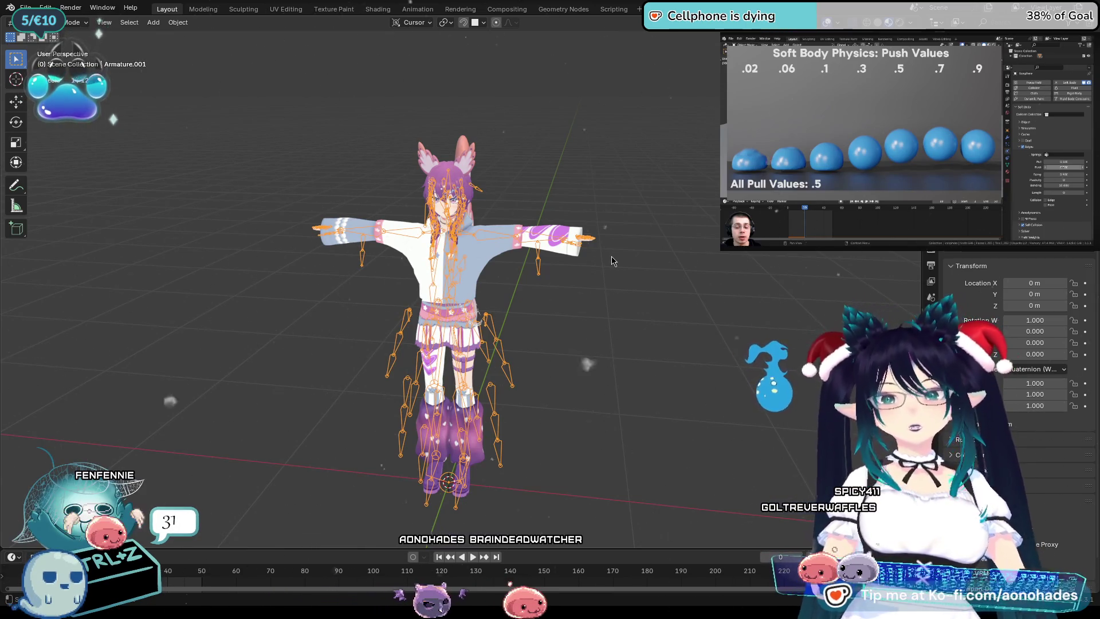
pyautogui.hotkey('ctrl', 'z')
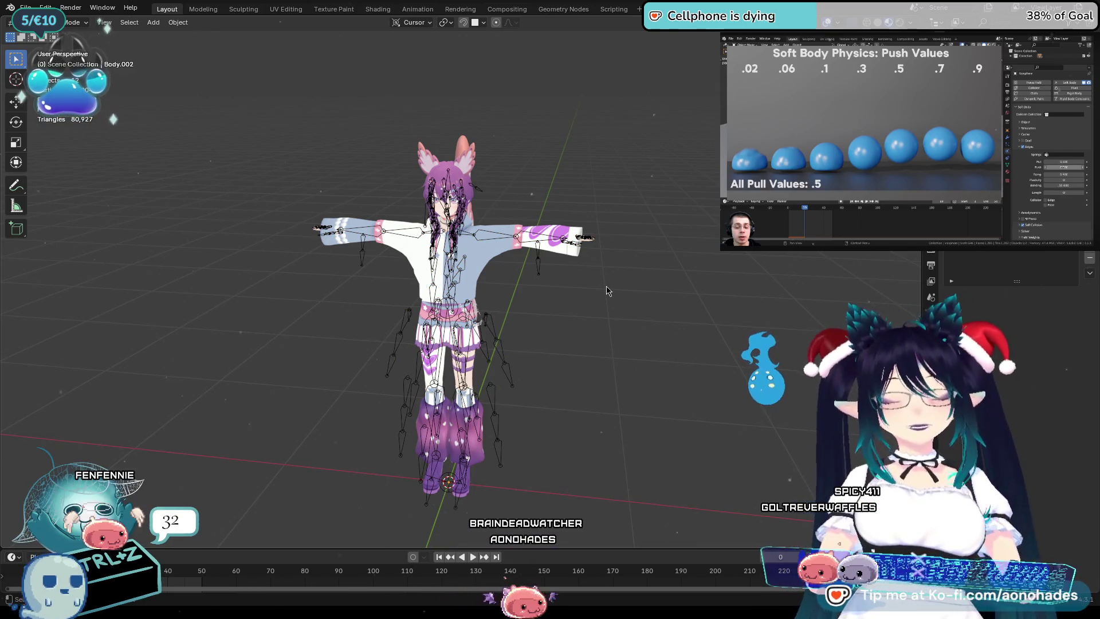
pyautogui.press('a')
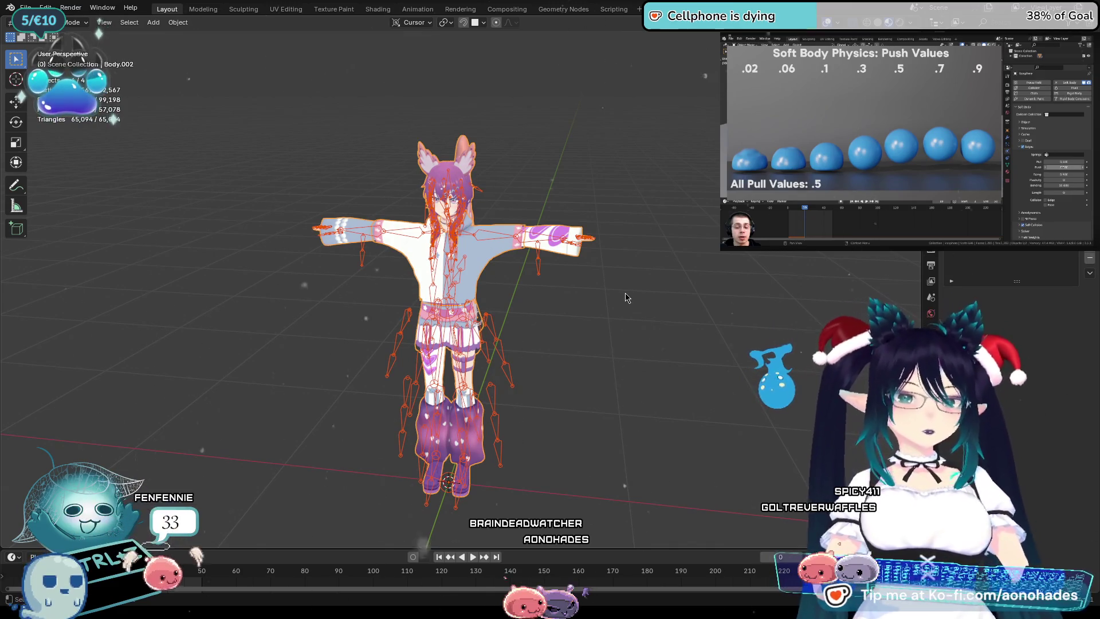
pyautogui.hotkey('alt', 'h')
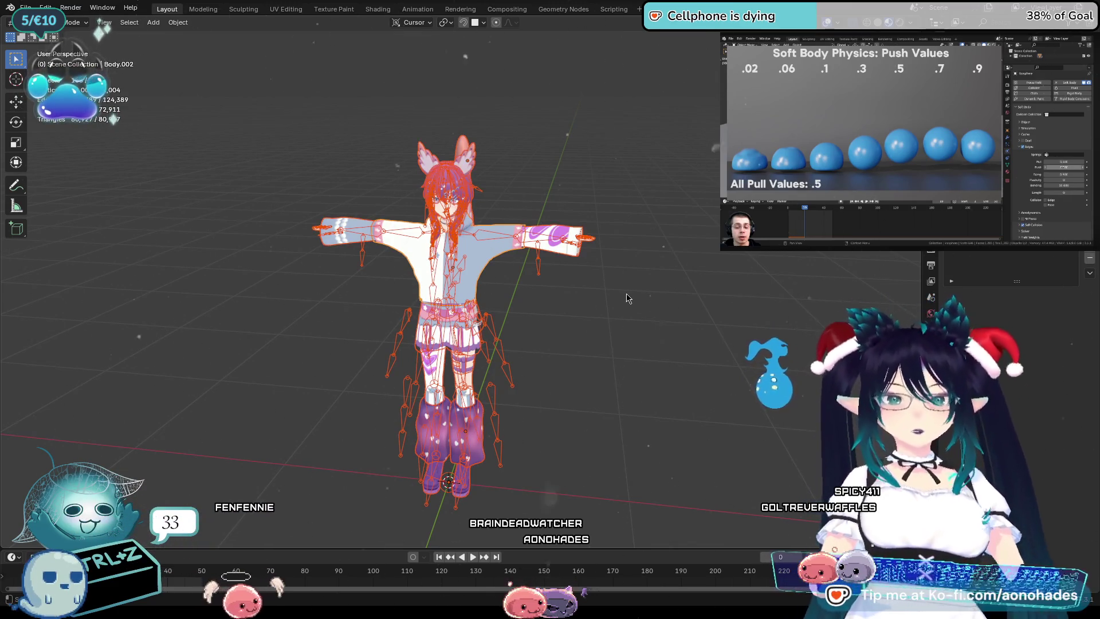
pyautogui.hotkey('alt', 'a')
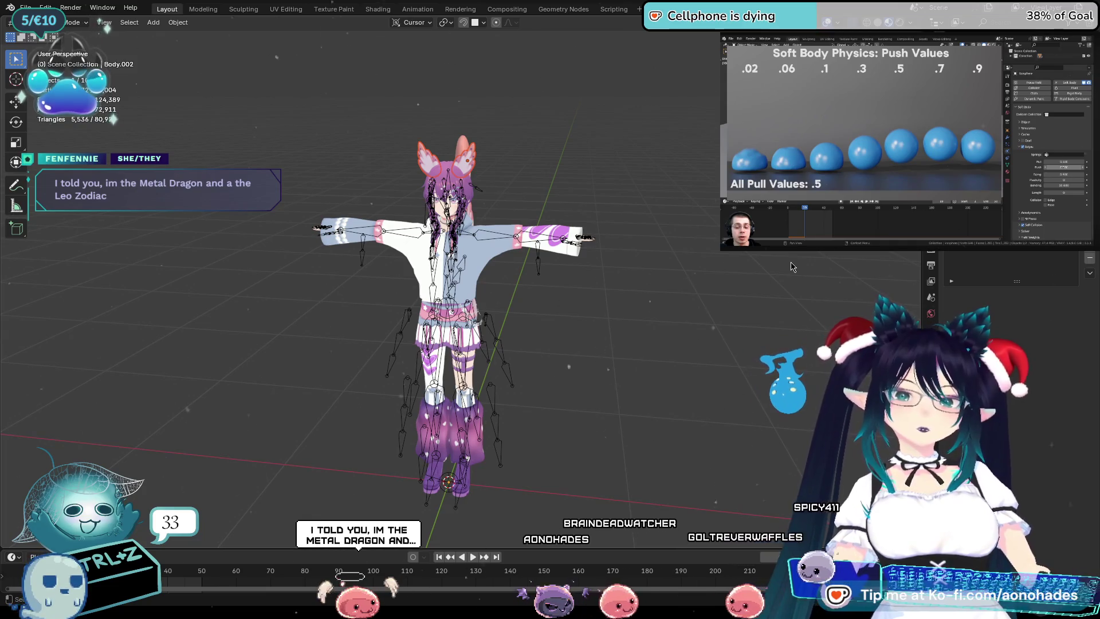
# Orbit to a side view and show the tail's modifier stack.
pyautogui.moveTo(791, 267)
pyautogui.mouseDown(button='middle')
pyautogui.moveTo(708, 257)
pyautogui.moveTo(480, 178)
pyautogui.mouseUp(button='middle')
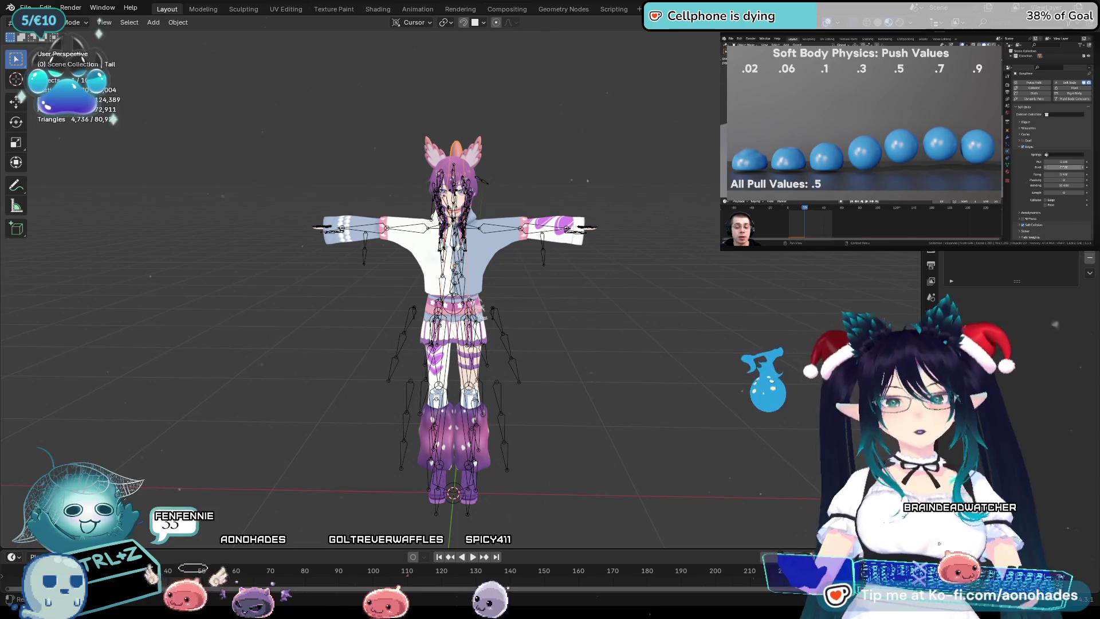
pyautogui.scroll(5, 1014, 387)
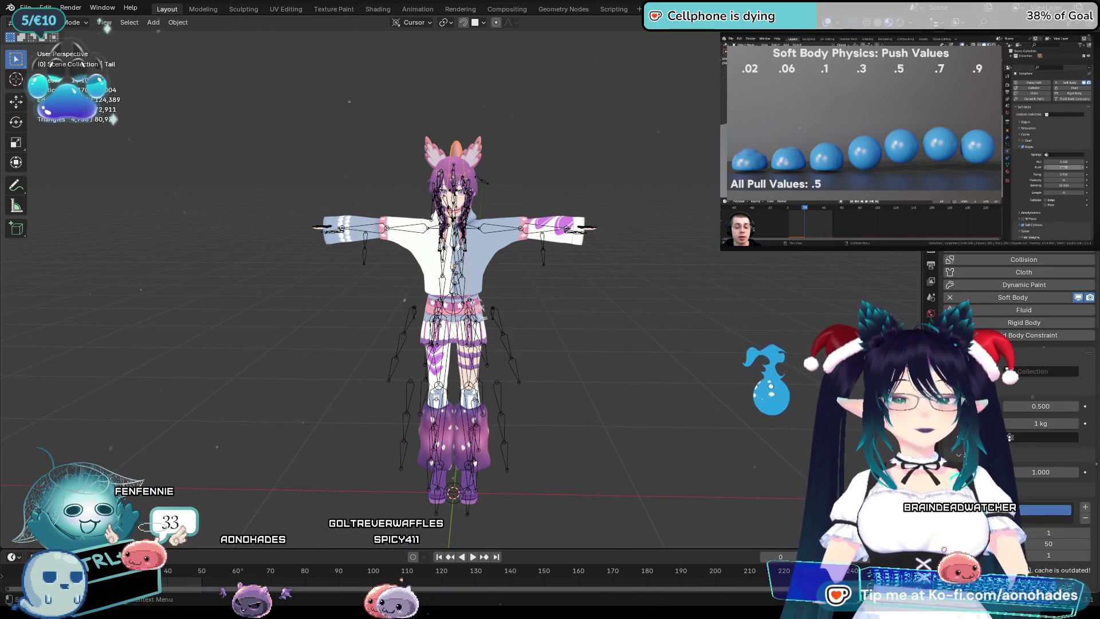
pyautogui.scroll(-5, 1010, 437)
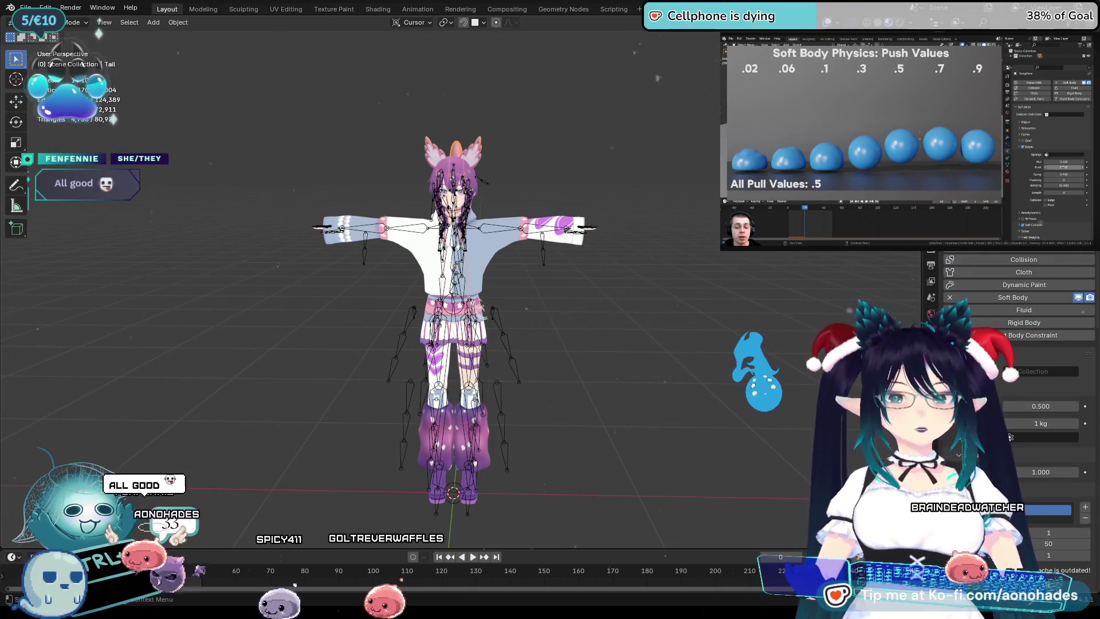
pyautogui.click(930, 282)
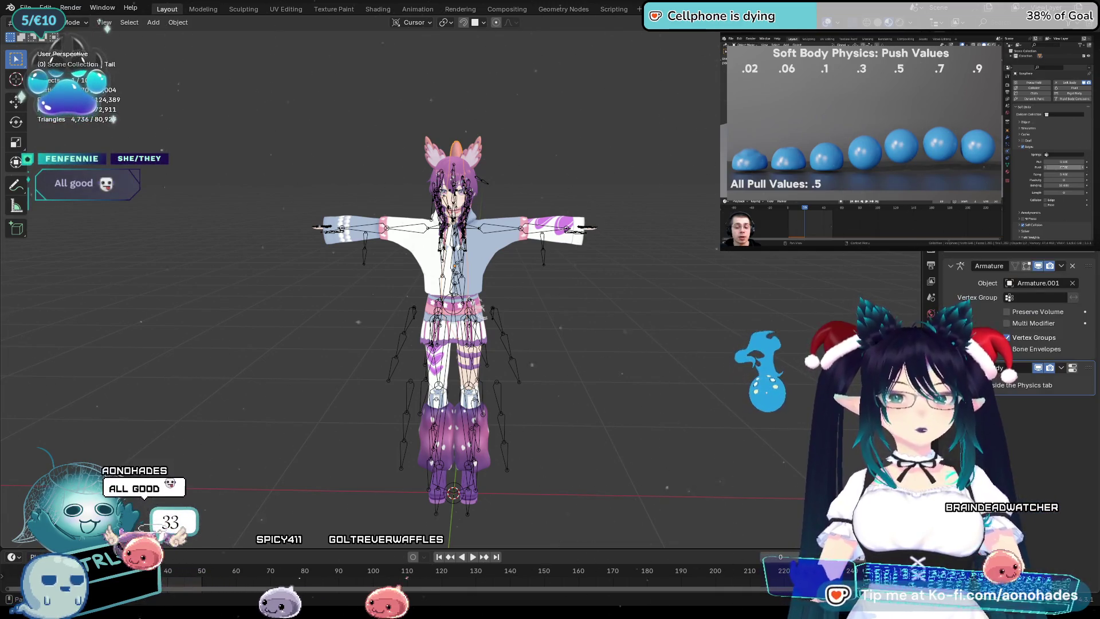
pyautogui.click(1063, 369)
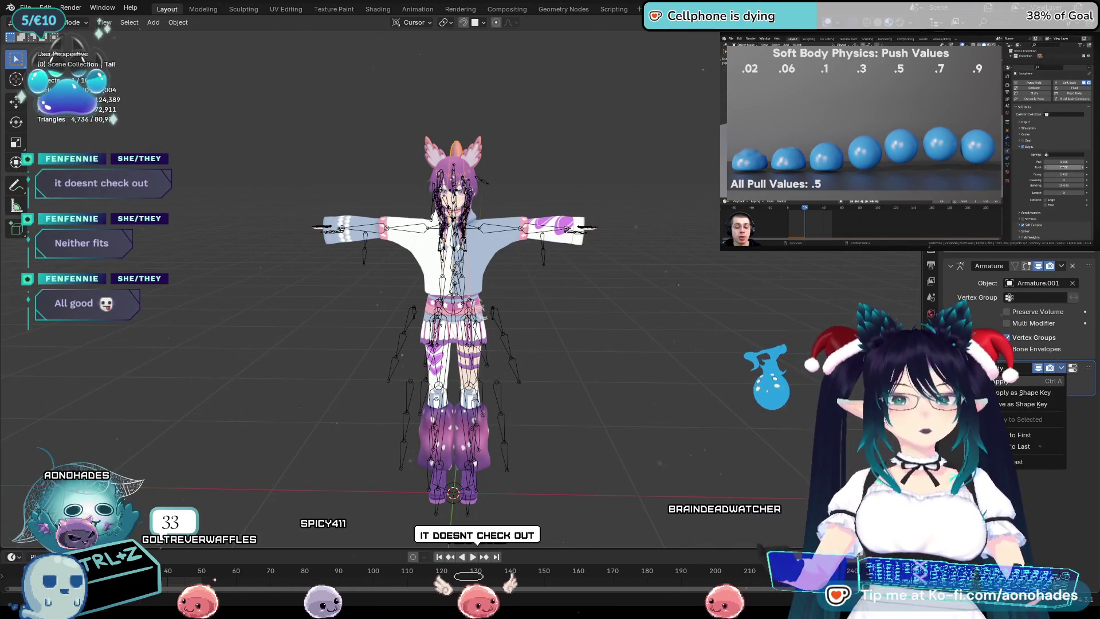
pyautogui.click(1014, 381)
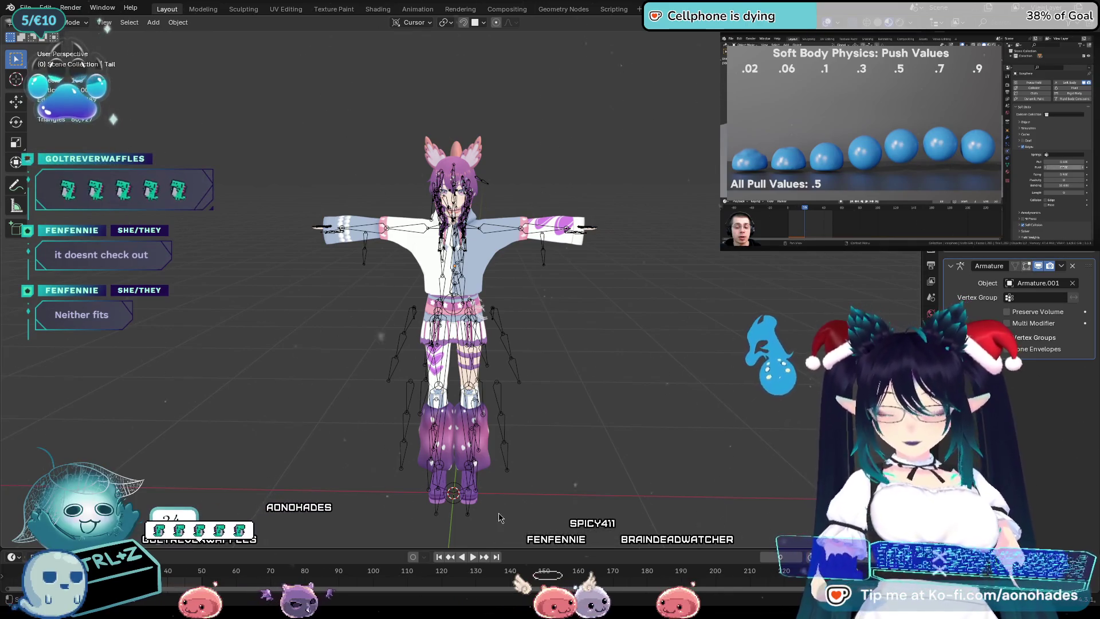
pyautogui.press('Tab')
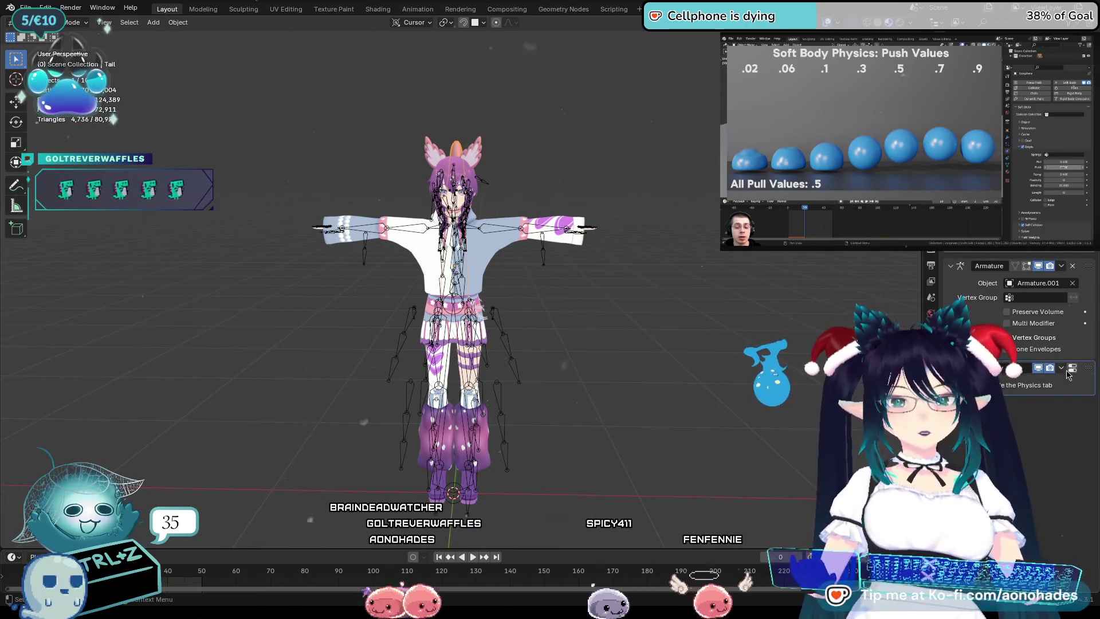
pyautogui.click(1061, 368)
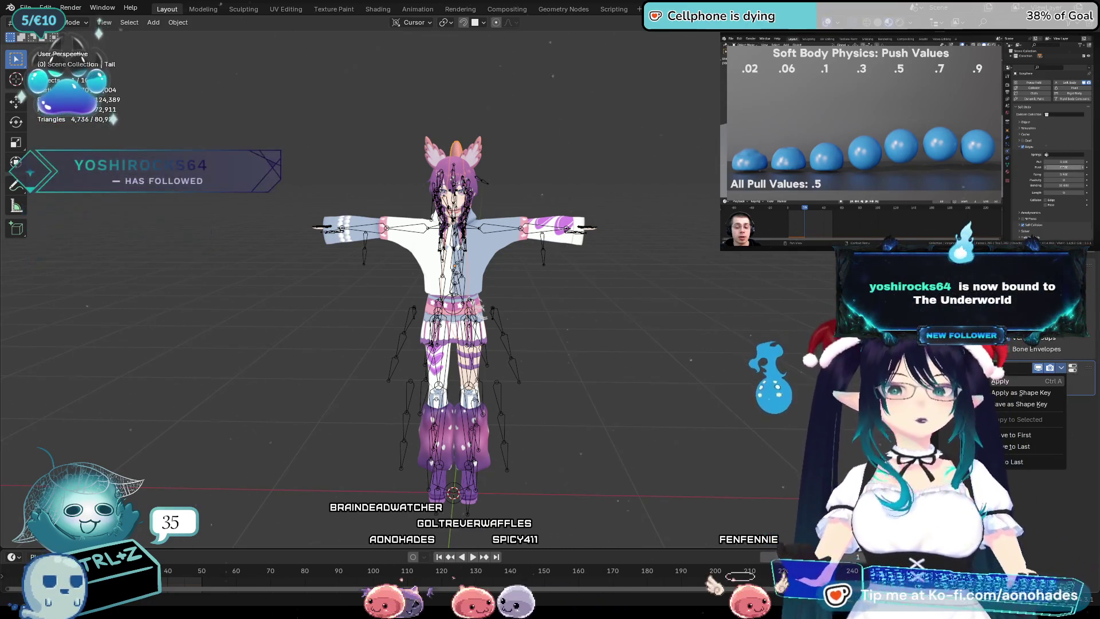
pyautogui.hotkey('ctrl', 'a')
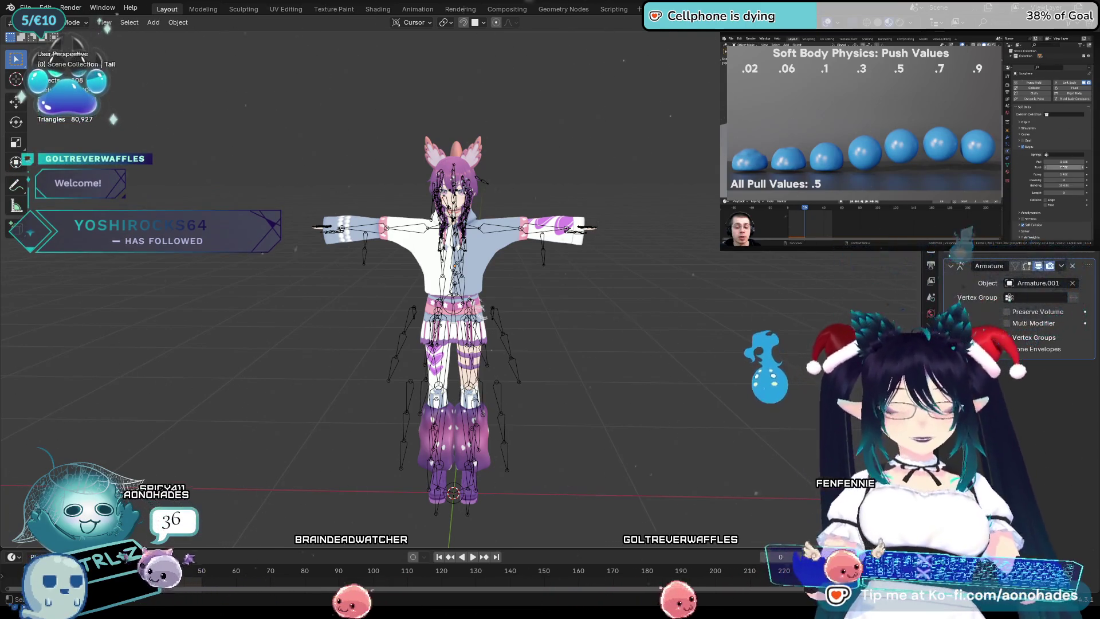
pyautogui.click(1006, 337)
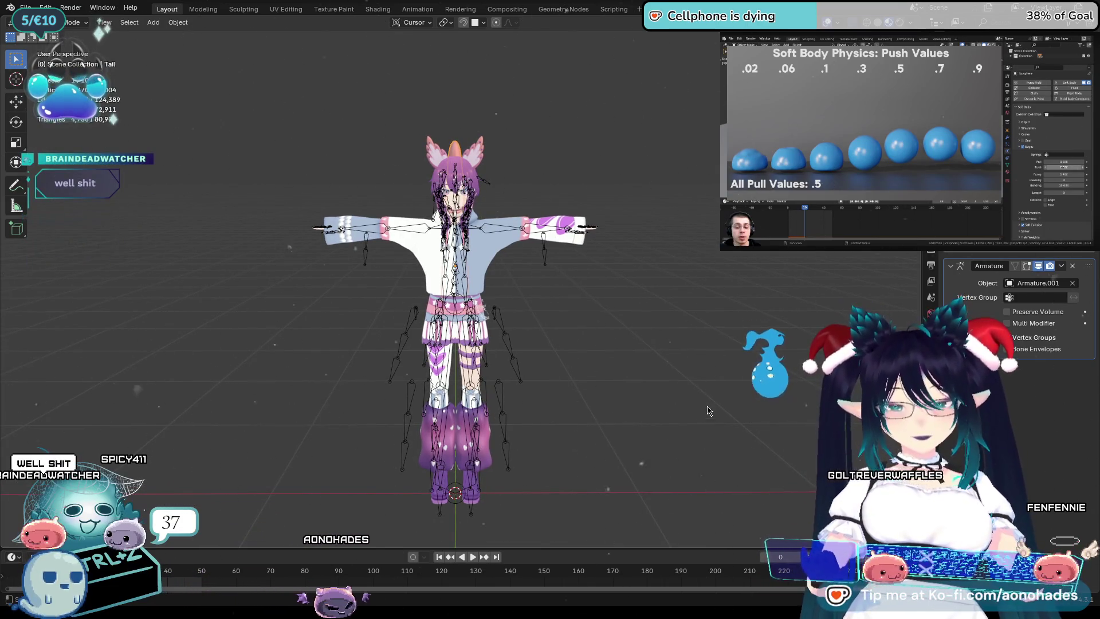
pyautogui.hotkey('ctrl', 'z')
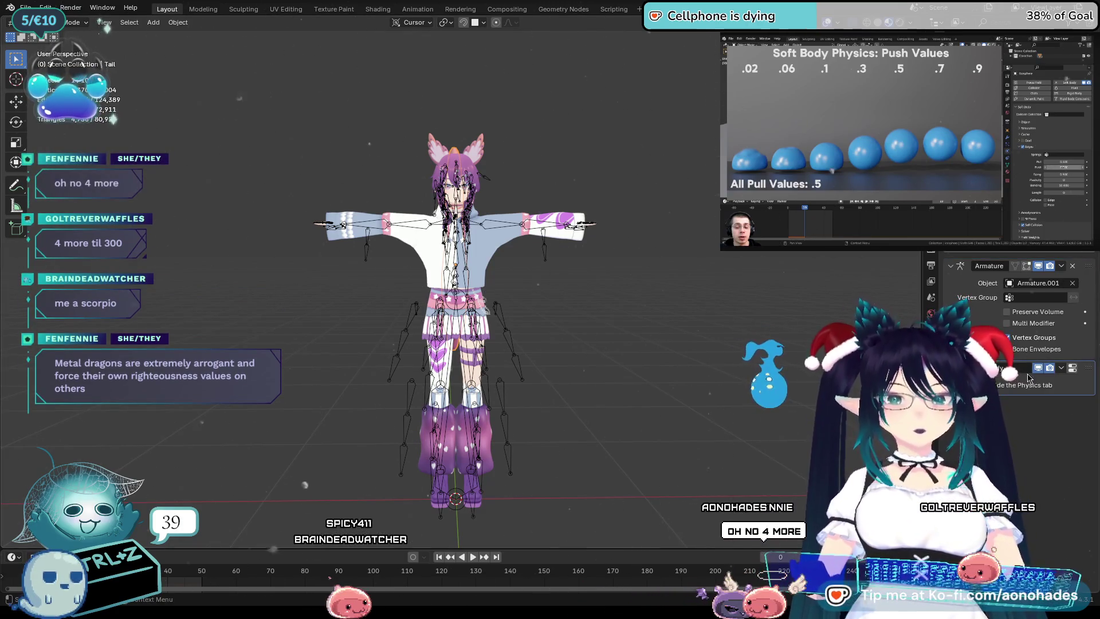
pyautogui.click(1066, 369)
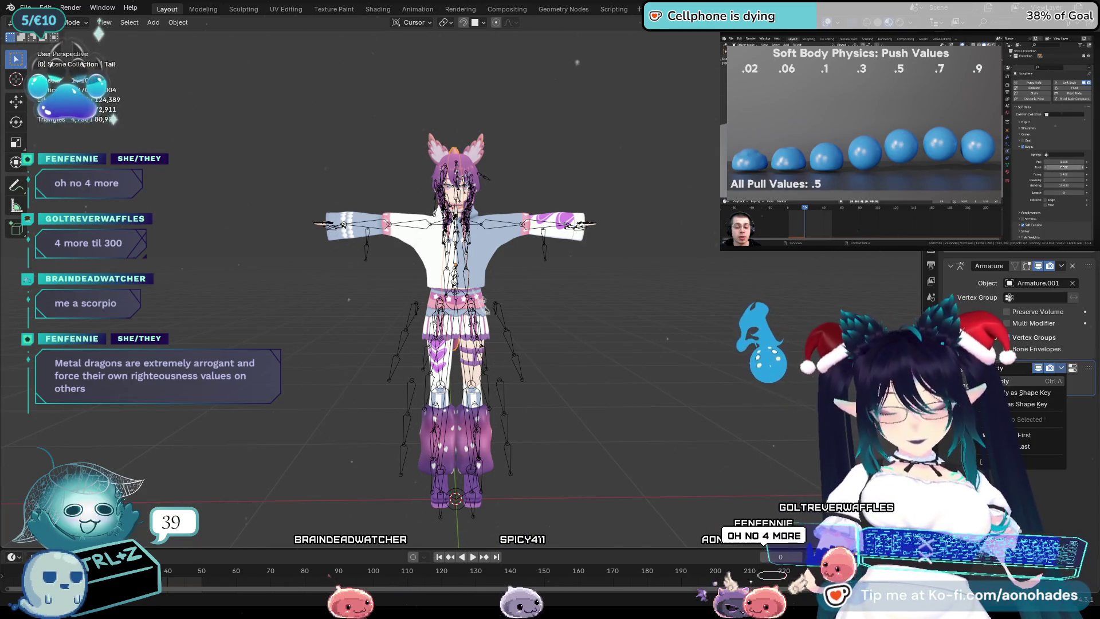
pyautogui.click(1031, 381)
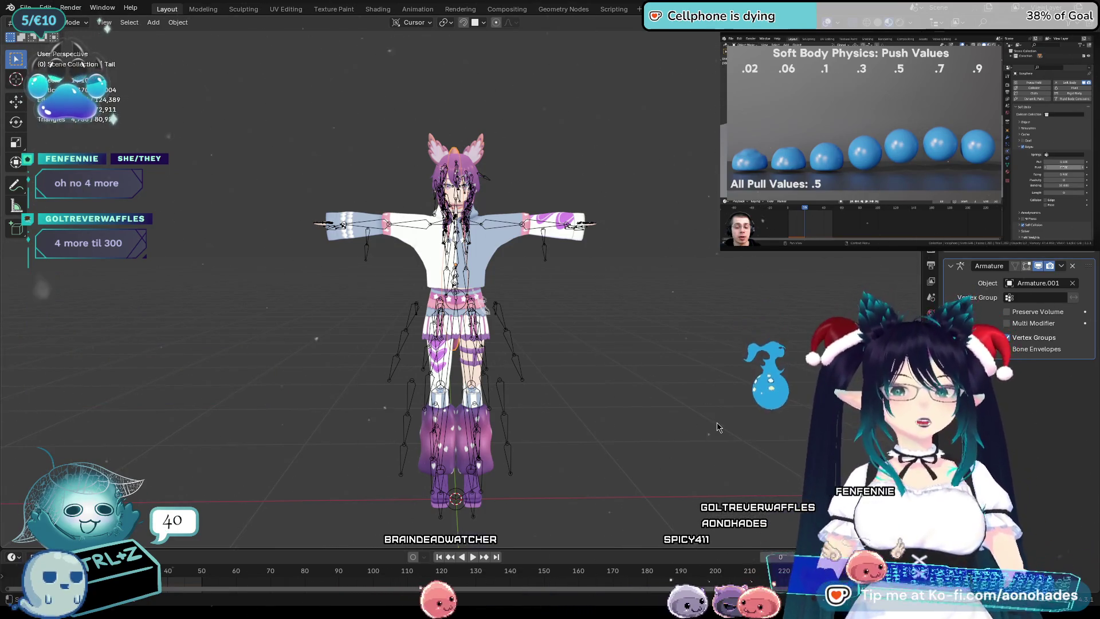
pyautogui.hotkey('ctrl', 'z')
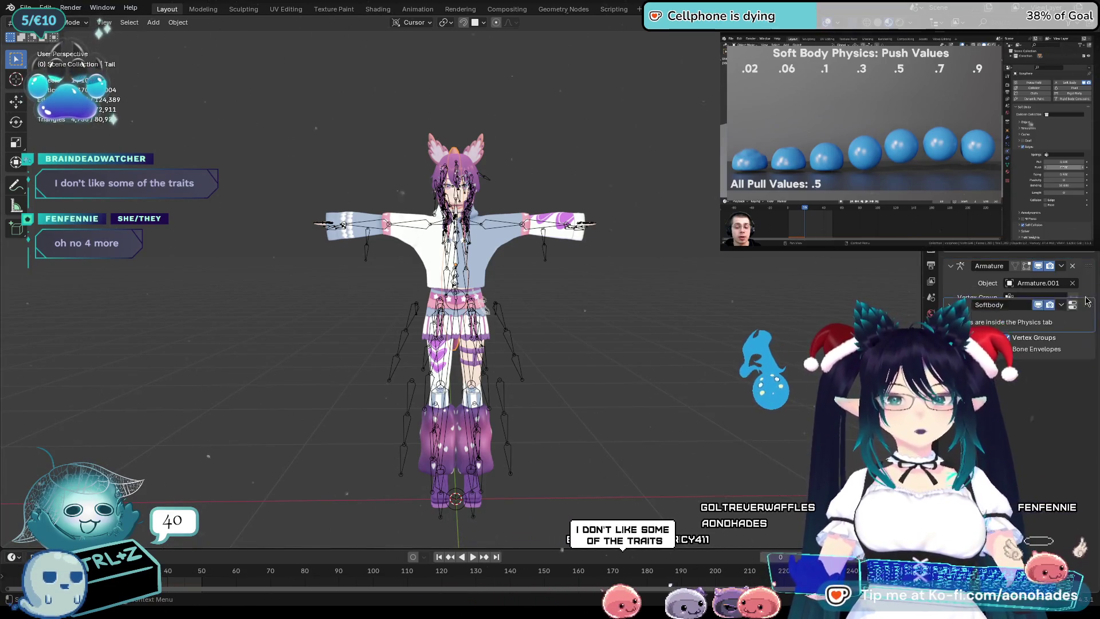
# Move the Softbody modifier above Armature and apply it.
pyautogui.moveTo(1072, 382); pyautogui.dragTo(1065, 281)
pyautogui.click(1060, 266)
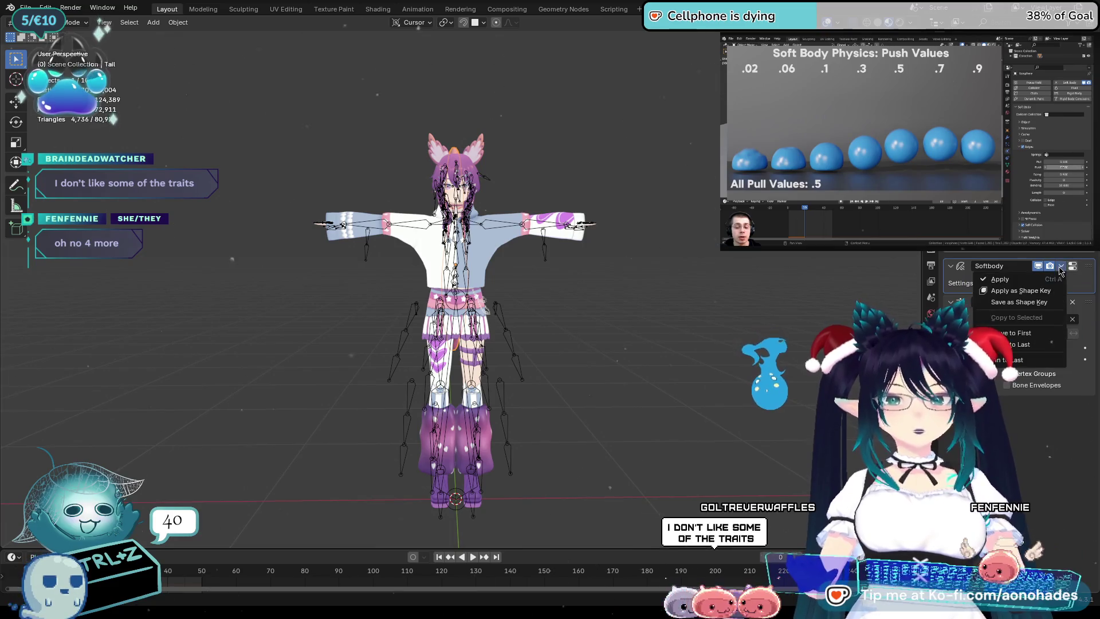
pyautogui.click(1017, 292)
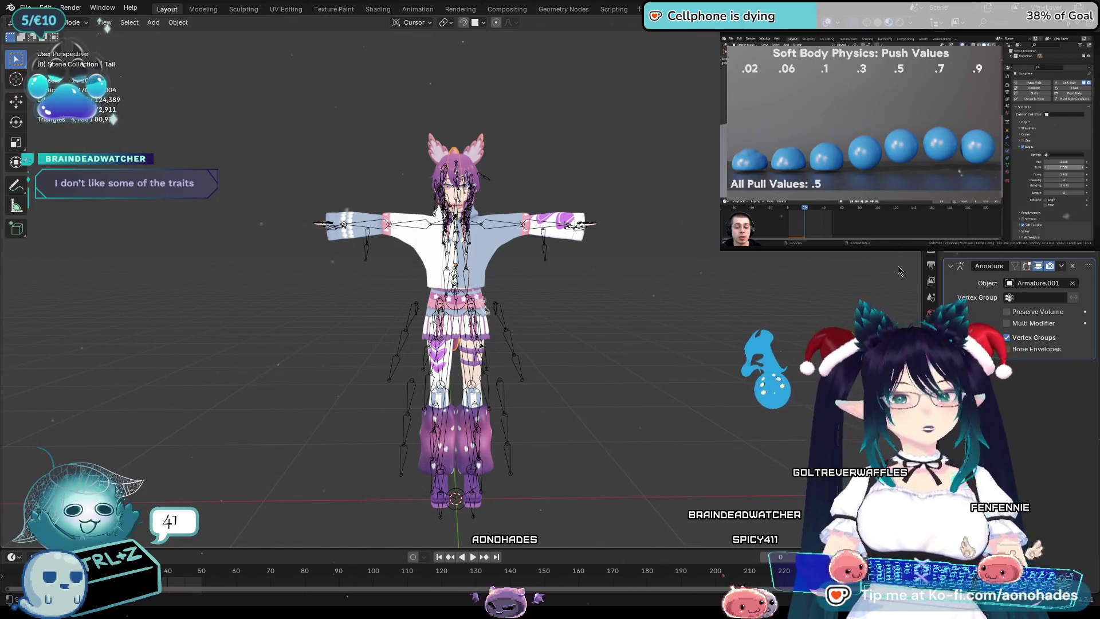
# Undo the apply, then apply the Softbody modifier again.
pyautogui.hotkey('ctrl', 'z')
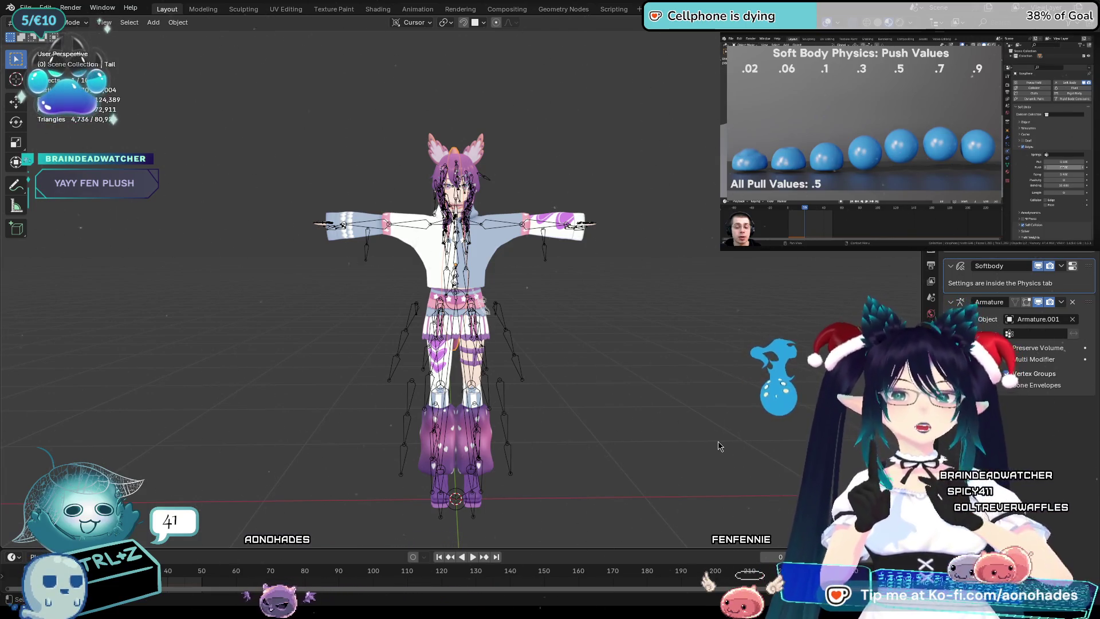
pyautogui.click(1060, 267)
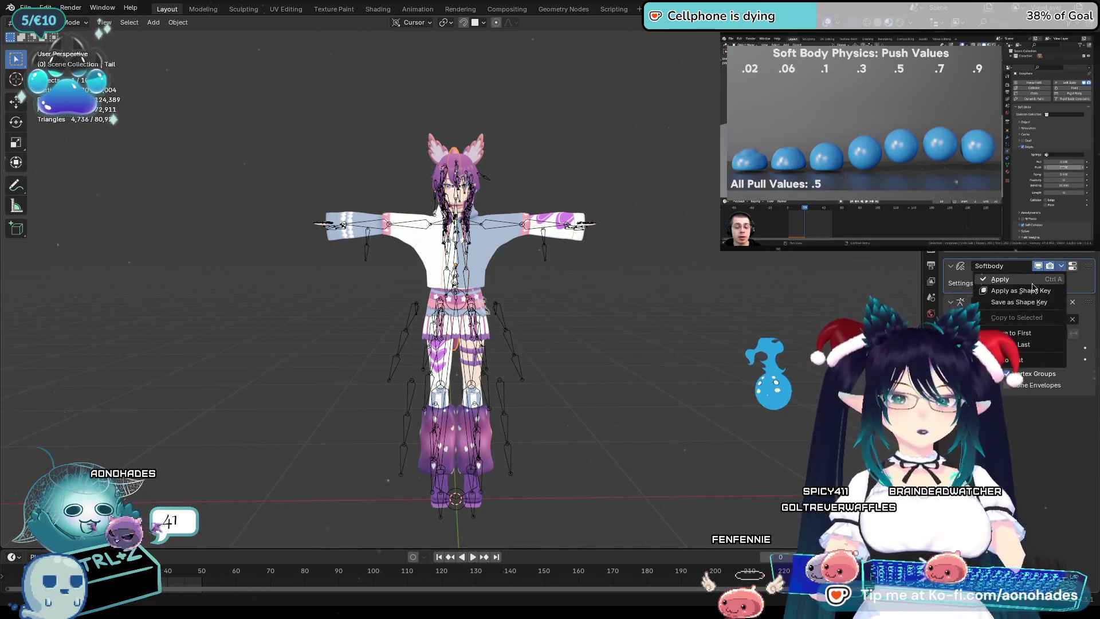
pyautogui.click(1036, 292)
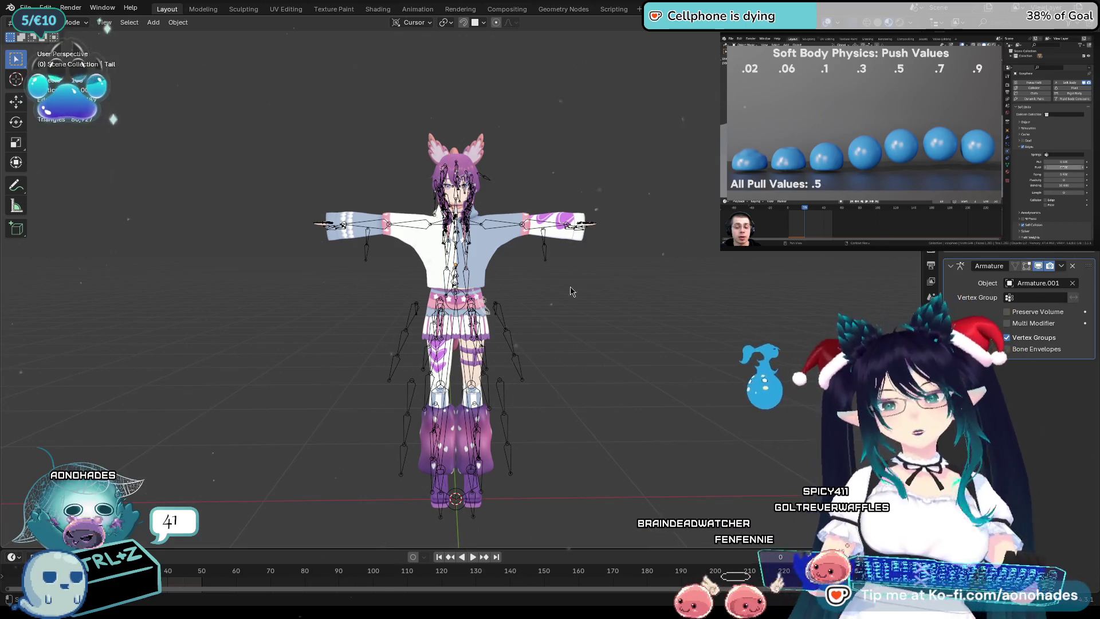
# Select every object in the scene so the avatar mesh and armature are both selected.
pyautogui.rightClick(648, 296)
pyautogui.press('Escape')
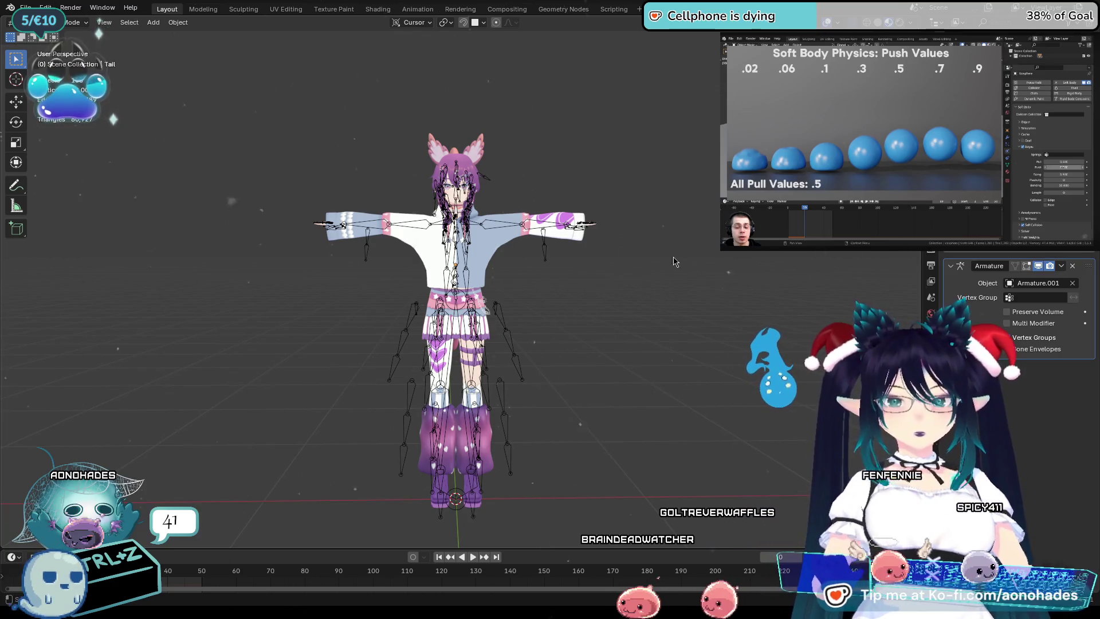
pyautogui.rightClick(670, 264)
pyautogui.press('Escape')
pyautogui.hotkey('shift', 'a')
pyautogui.press('Escape')
pyautogui.press('a')
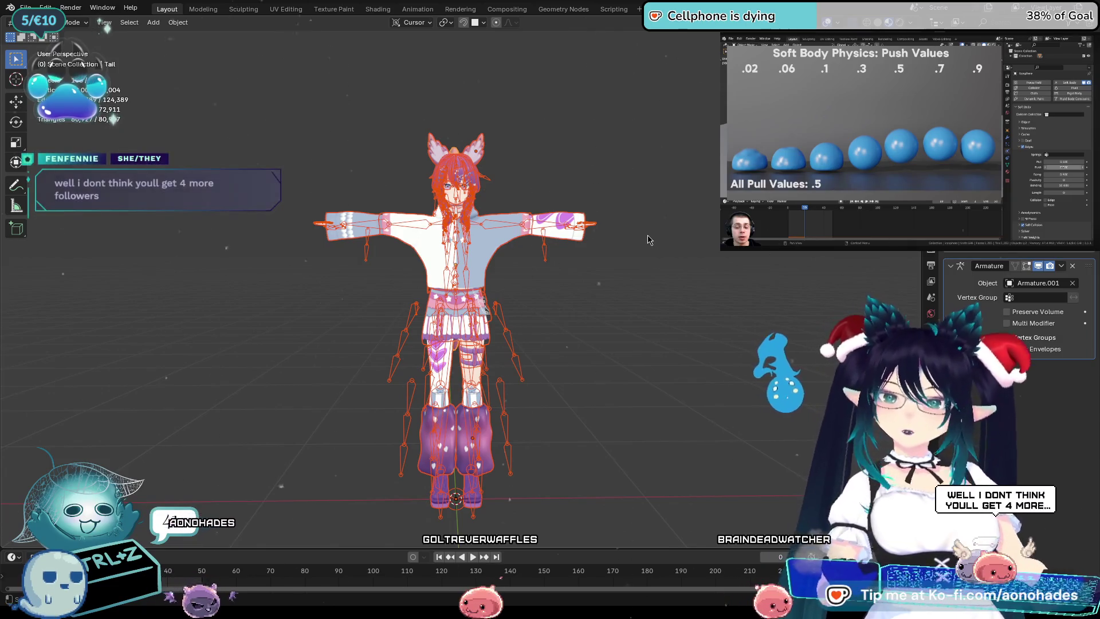
pyautogui.hotkey('alt', 'a')
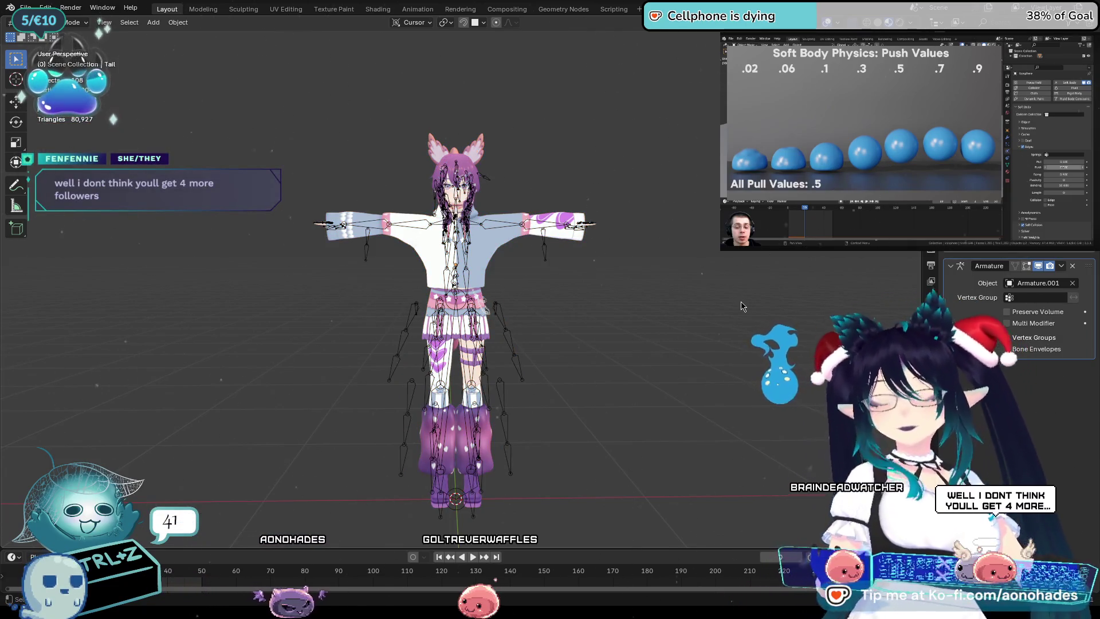
pyautogui.press('a')
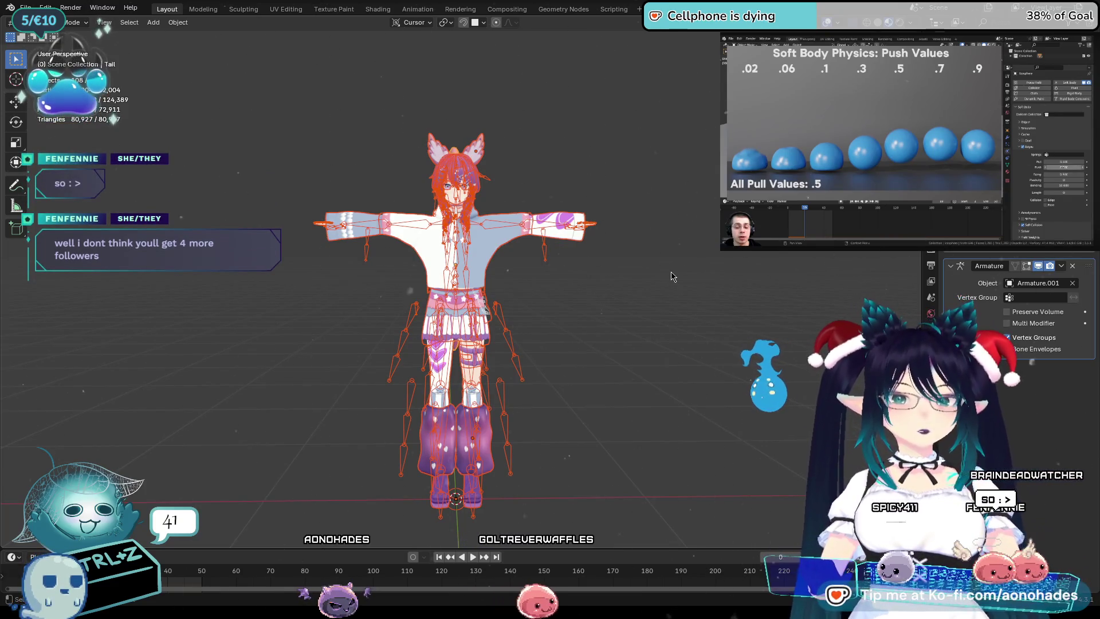
pyautogui.hotkey('ctrl', 'l')
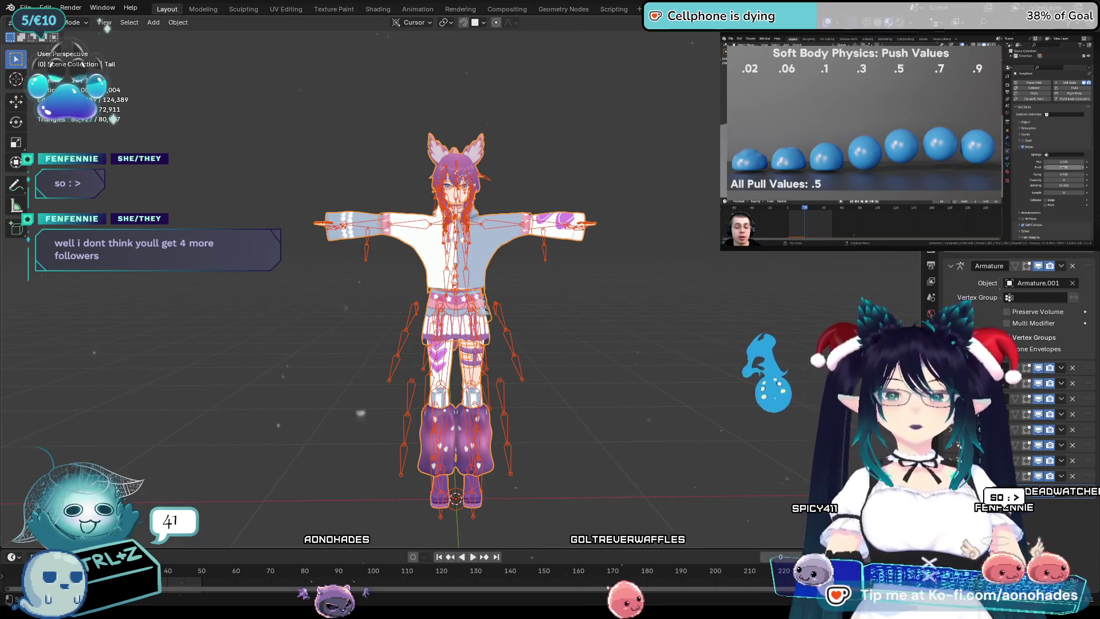
# Reach the File menu to find the export formats including VRM.
pyautogui.click(26, 7)
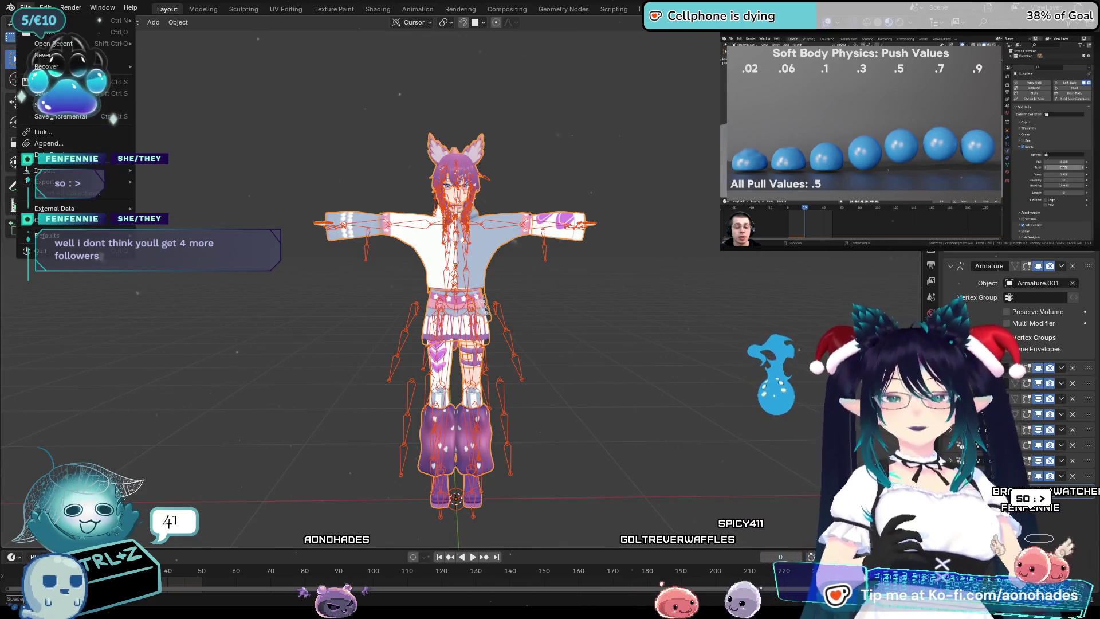
pyautogui.moveTo(45, 181)
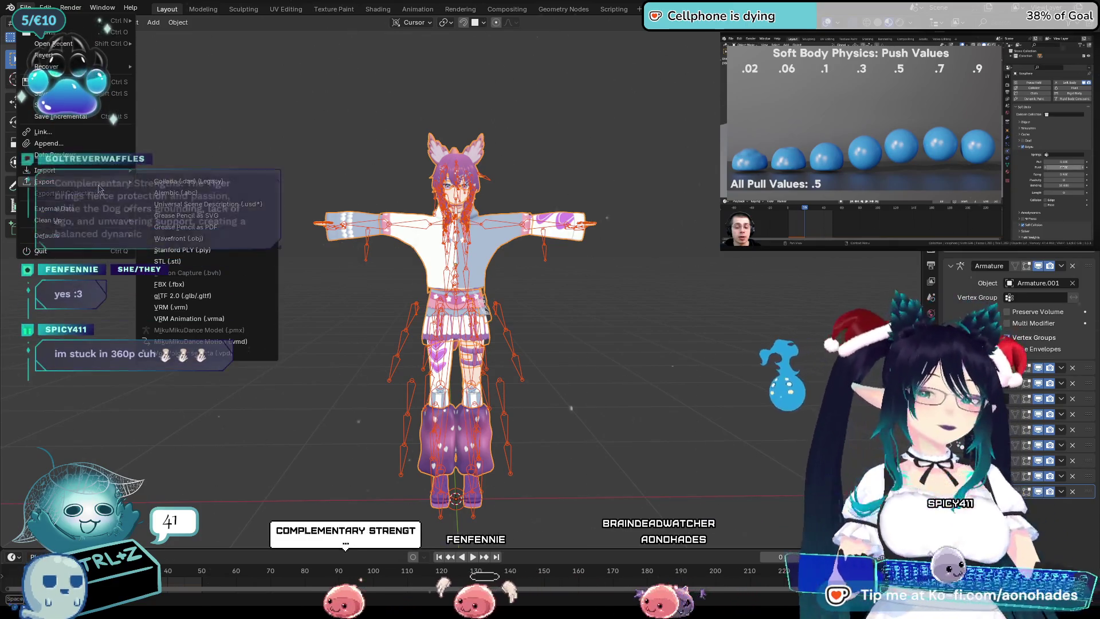
pyautogui.press('Escape')
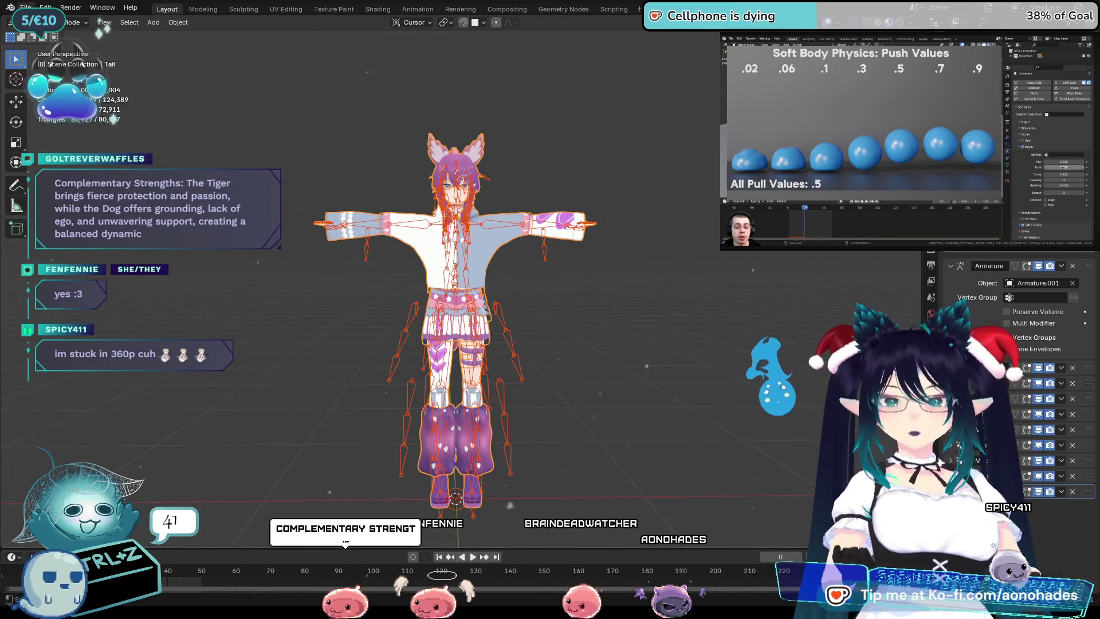
pyautogui.click(26, 8)
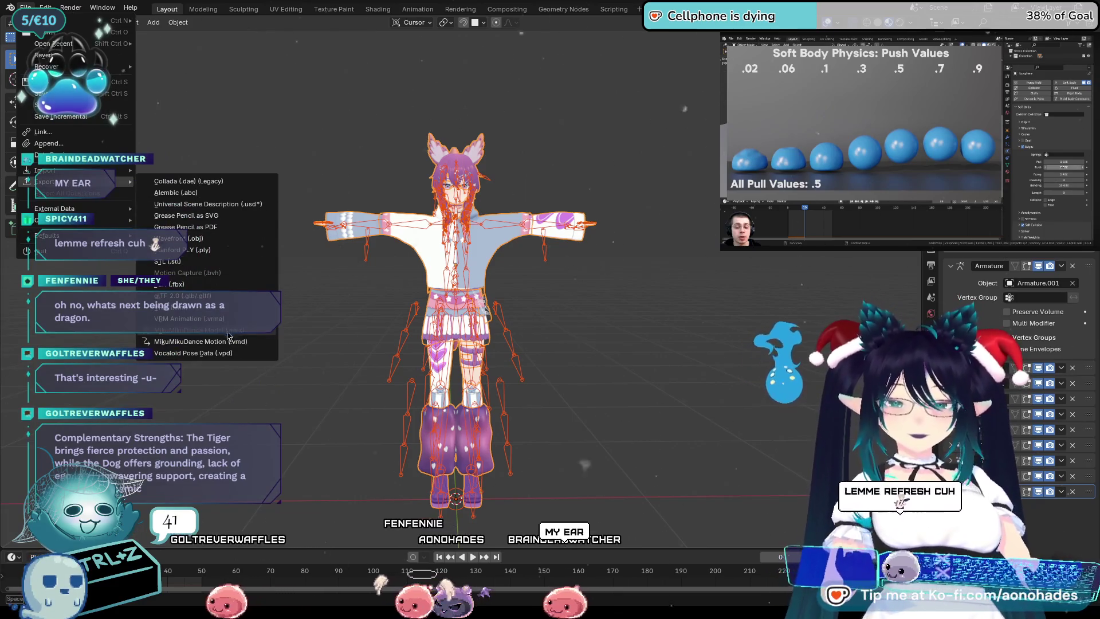
pyautogui.press('Escape')
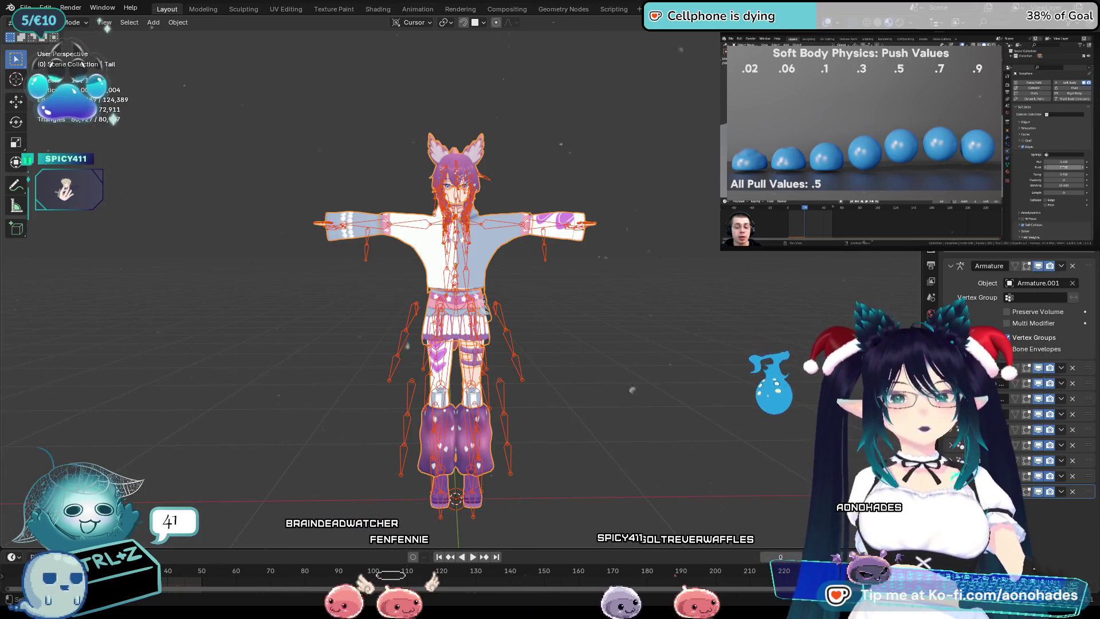
# Deselect all so neither the avatar mesh nor the armature is selected.
pyautogui.hotkey('alt', 'a')
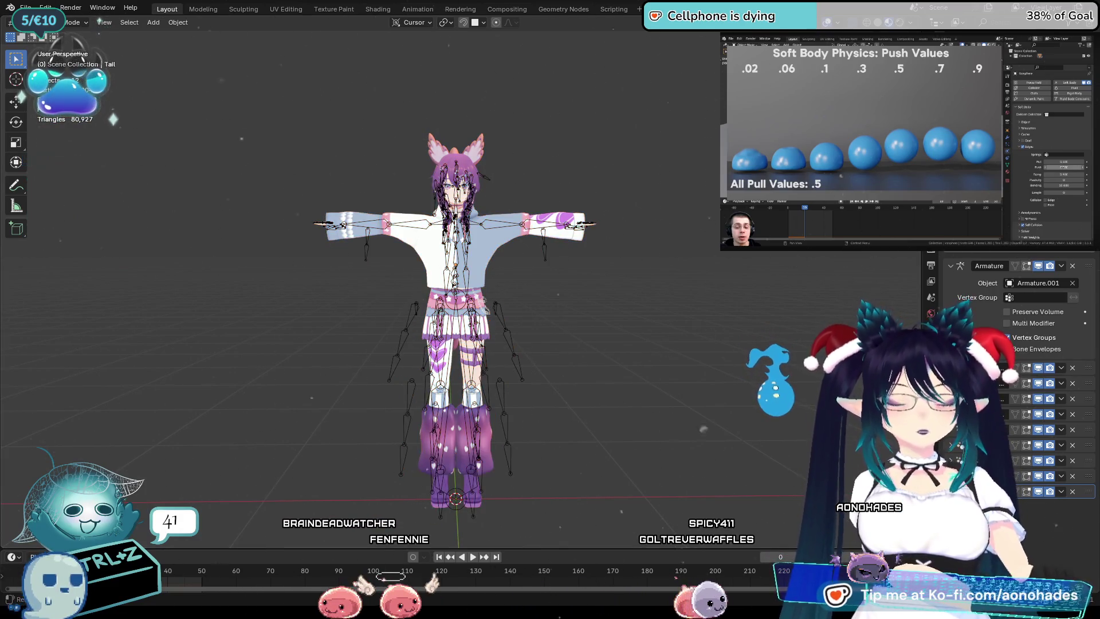
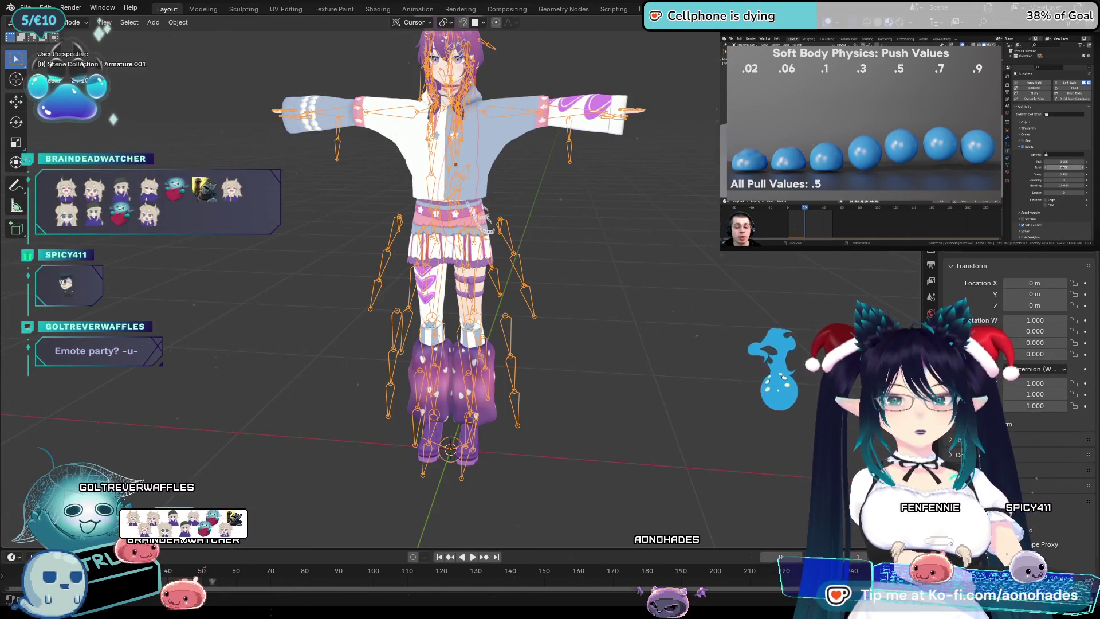
# Glance through the object menu and orbit around the avatar, leaving the armature deselected.
pyautogui.click(156, 22)
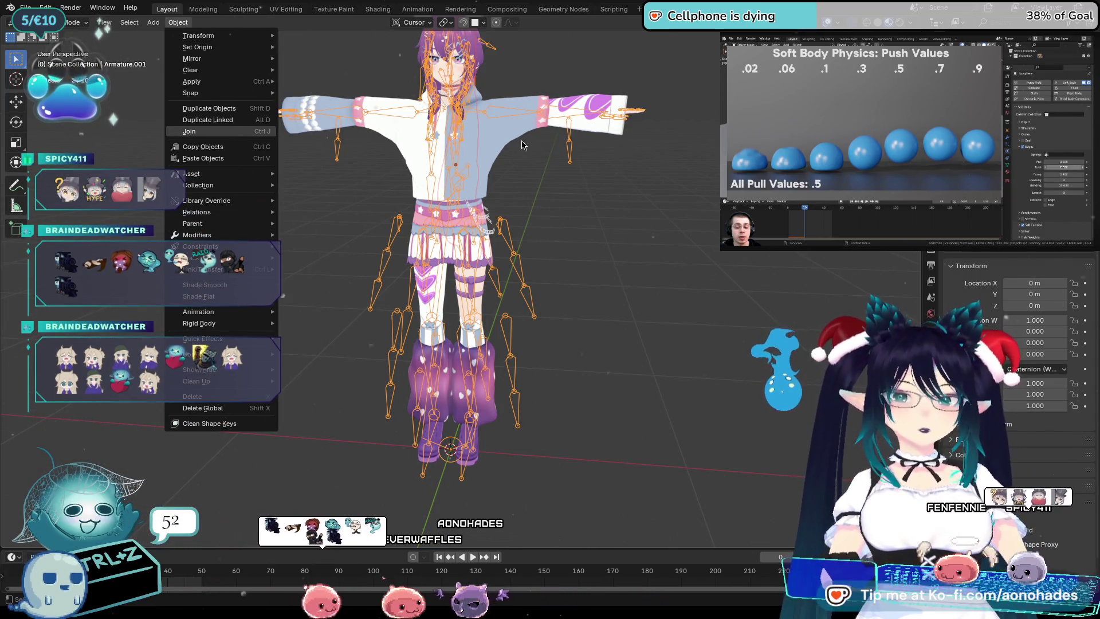
pyautogui.press('Escape')
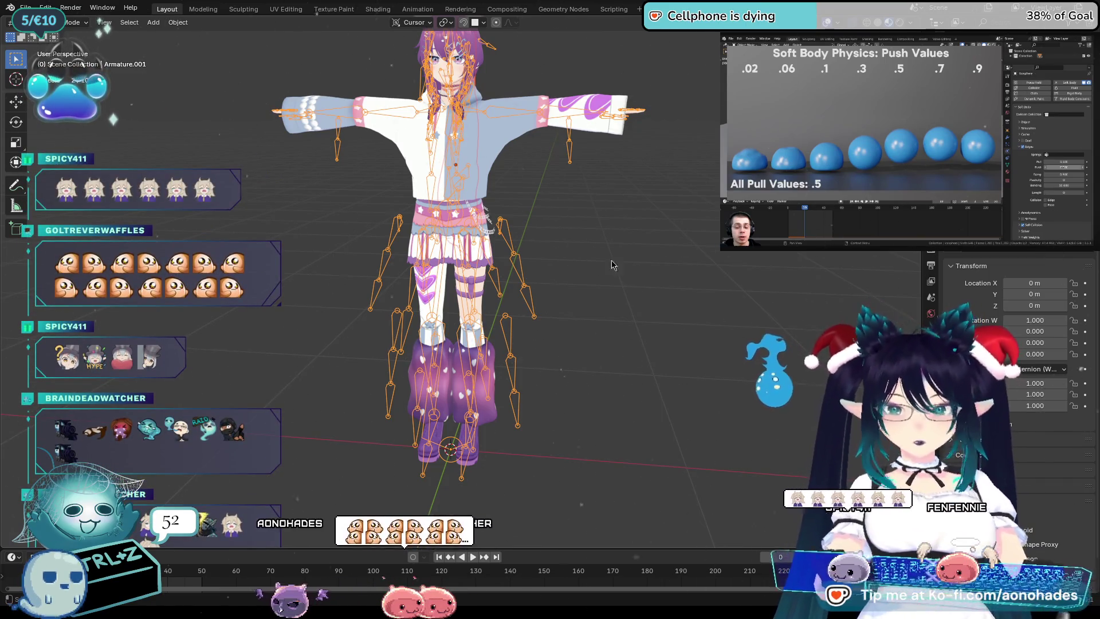
pyautogui.moveTo(694, 278)
pyautogui.mouseDown(button='middle')
pyautogui.moveTo(720, 275)
pyautogui.moveTo(672, 274)
pyautogui.mouseUp(button='middle')
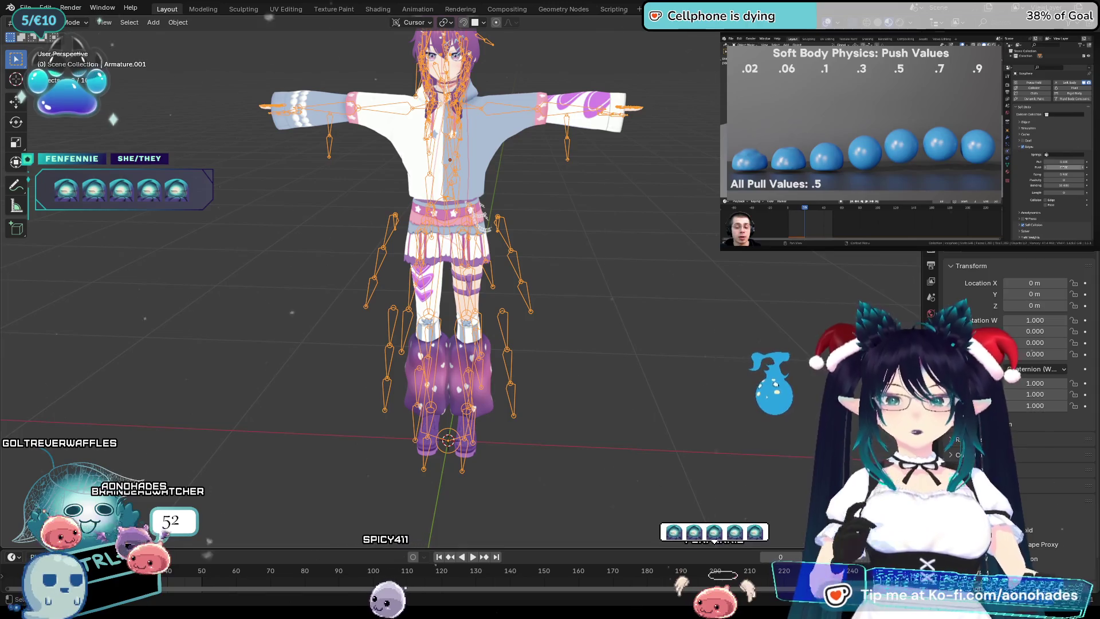
pyautogui.scroll(-2, 99, 33)
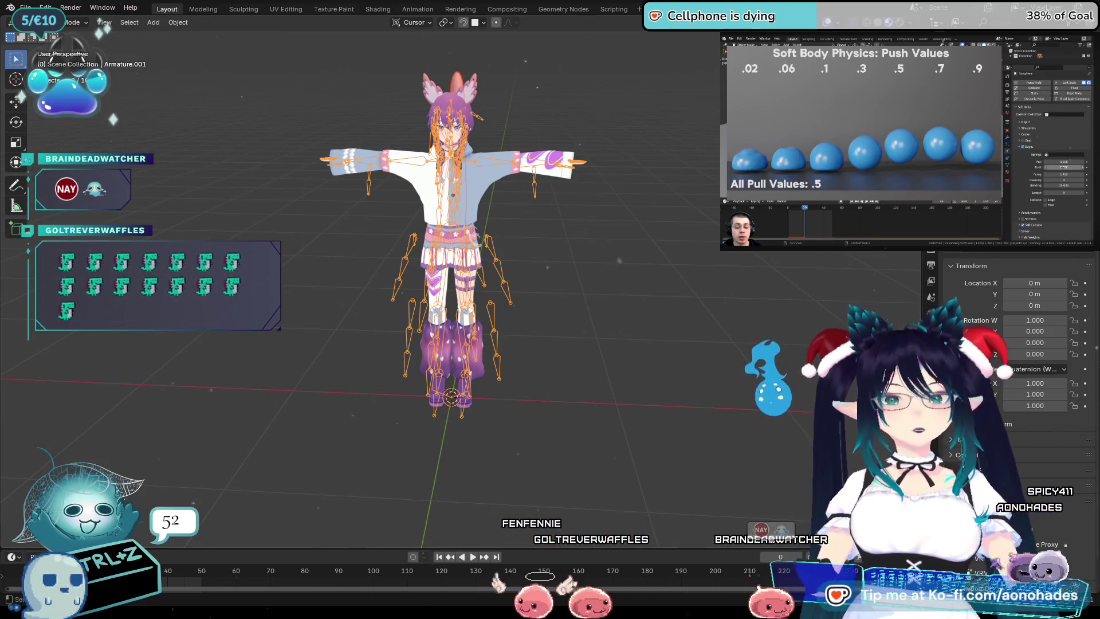
pyautogui.moveTo(482, 249)
pyautogui.mouseDown(button='middle')
pyautogui.moveTo(548, 249)
pyautogui.moveTo(643, 342)
pyautogui.moveTo(712, 345)
pyautogui.mouseUp(button='middle')
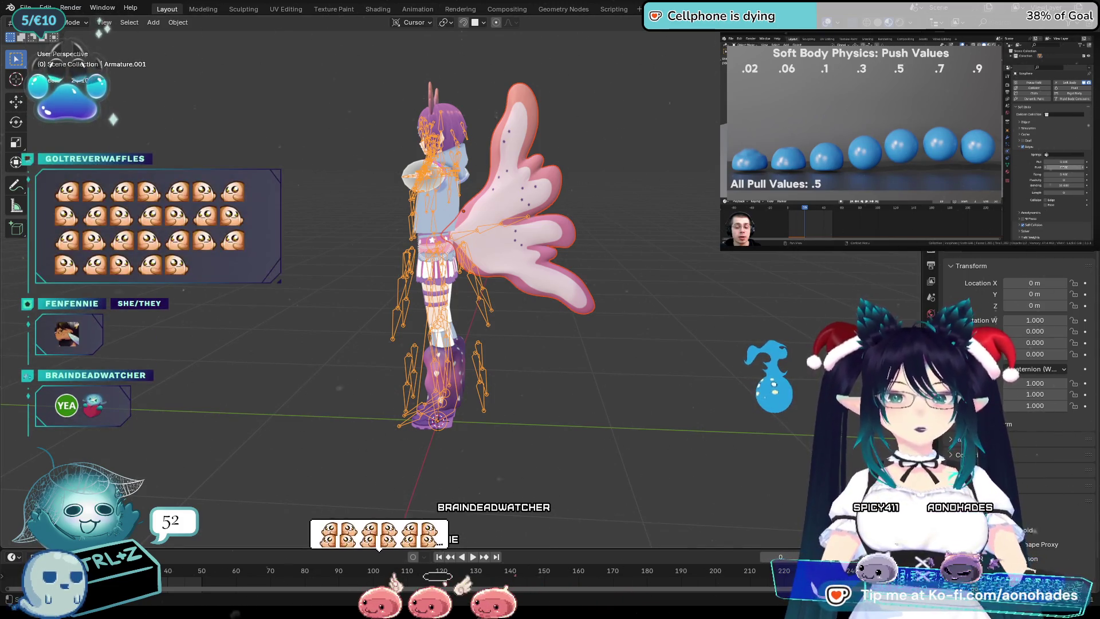
pyautogui.scroll(1, 455, 297)
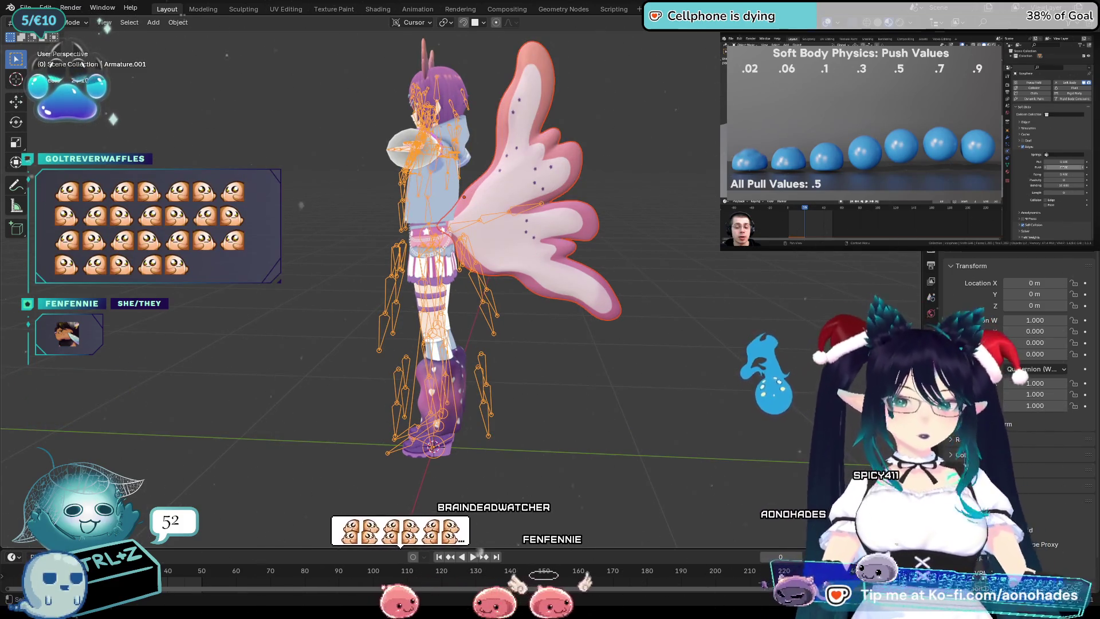
pyautogui.hotkey('alt', 'a')
pyautogui.keyDown('shift'); pyautogui.moveTo(597, 264); pyautogui.dragTo(626, 286, button='middle'); pyautogui.keyUp('shift')
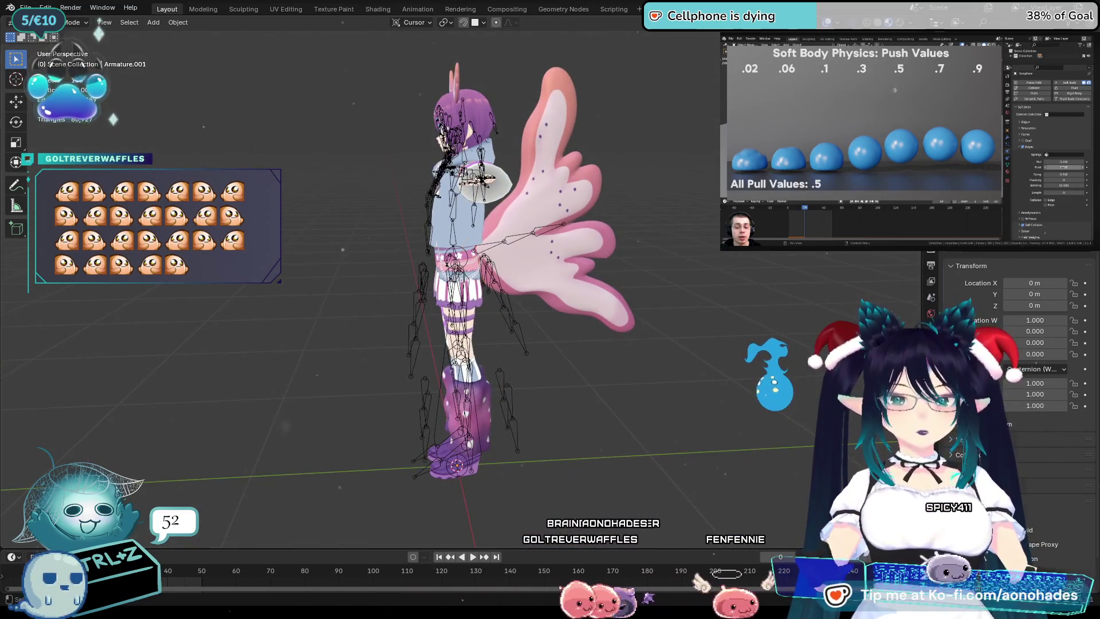
# Remove the Armature modifier from the wing-shaped Tail object.
pyautogui.click(602, 283)
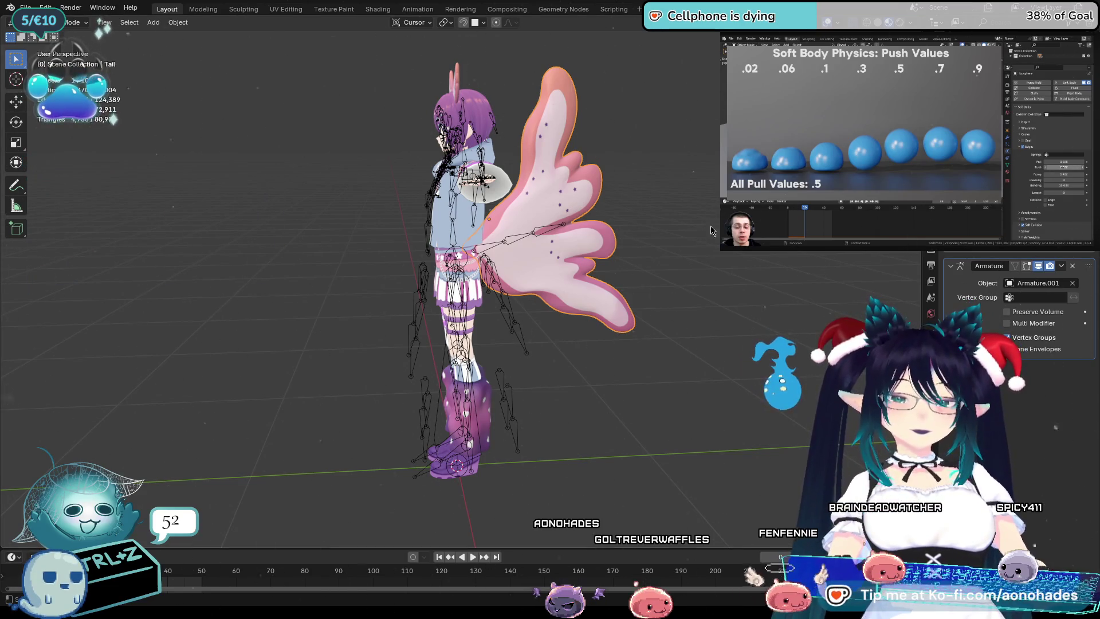
pyautogui.click(1062, 267)
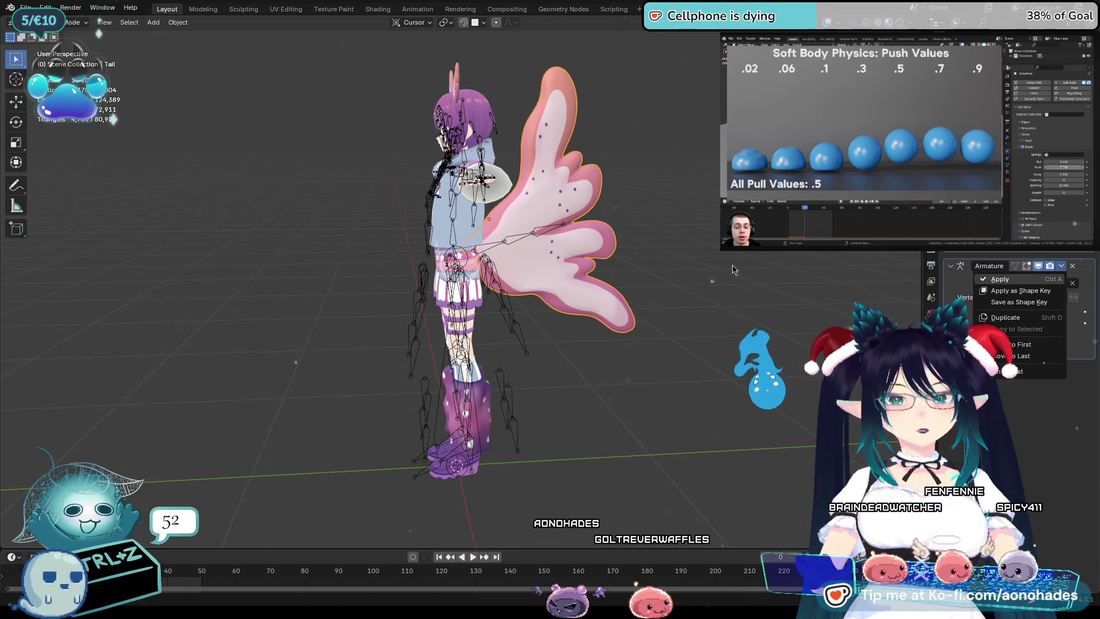
pyautogui.press('Return')
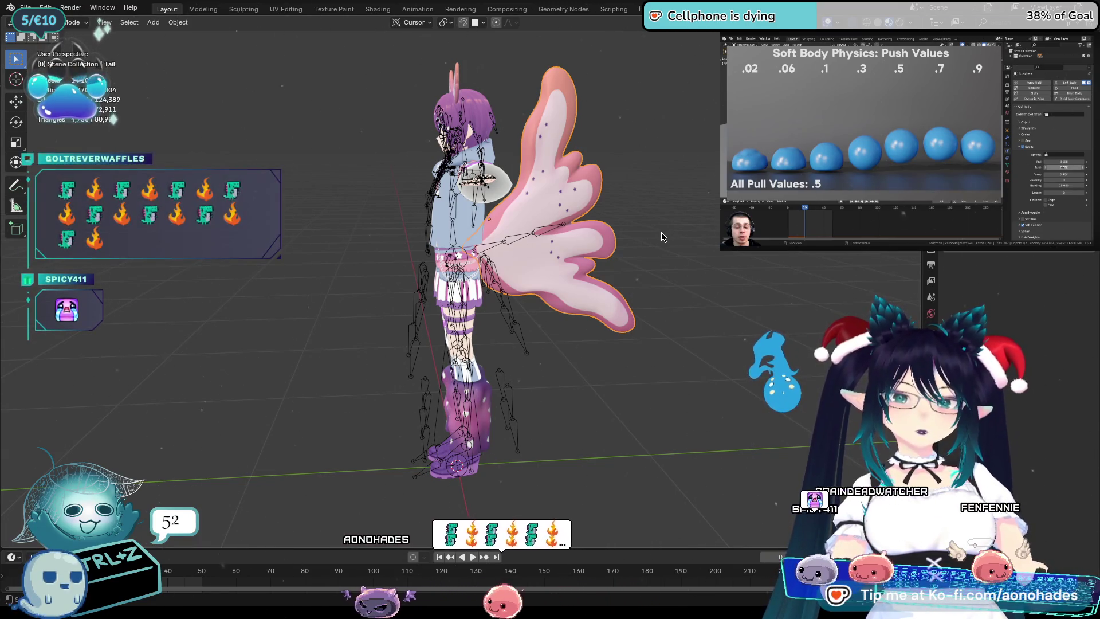
# Check the Armature modifier on Body.002, switching between it, the armature and the Tail.
pyautogui.press('KP_1')
pyautogui.scroll(4, 432, 256)
pyautogui.moveTo(432, 257); pyautogui.dragTo(581, 241, button='middle')
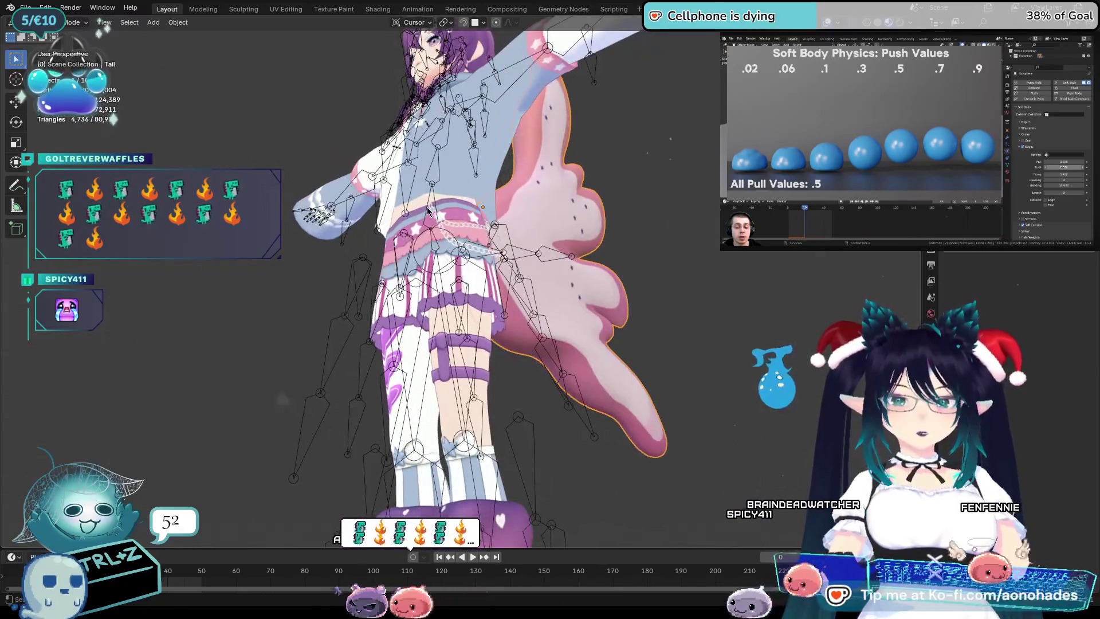
pyautogui.click(581, 241)
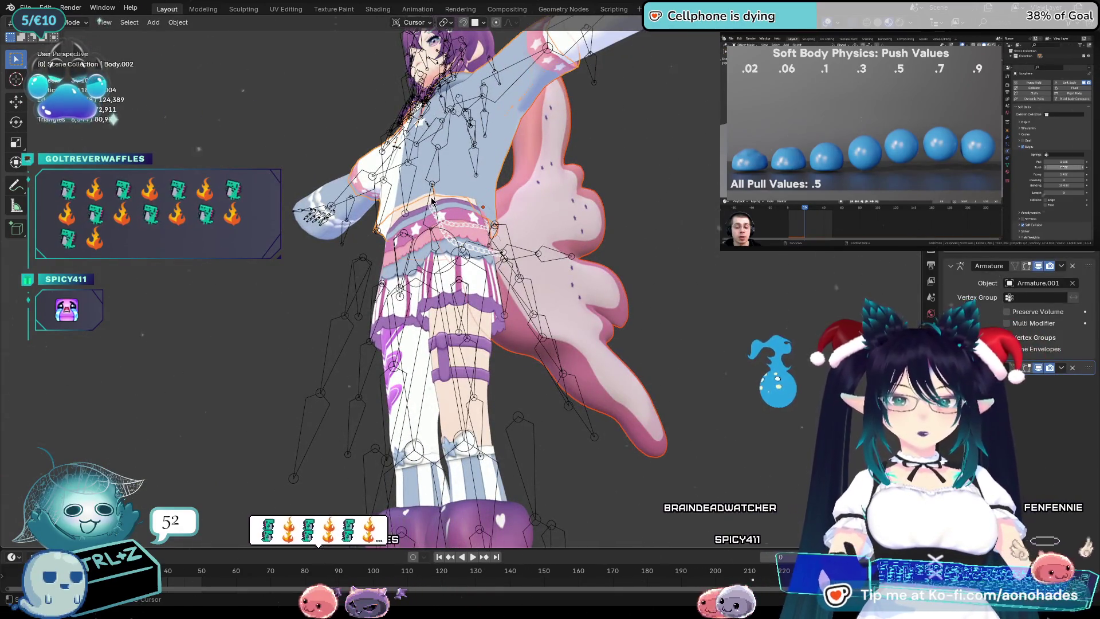
pyautogui.click(418, 209)
pyautogui.click(419, 209)
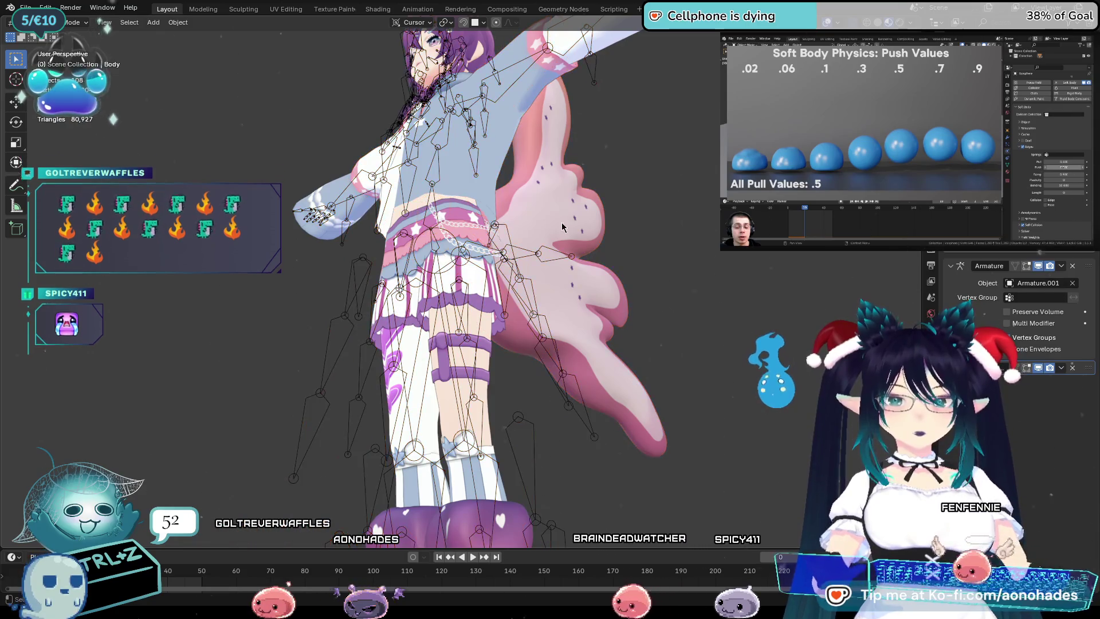
pyautogui.moveTo(419, 208)
pyautogui.mouseDown(button='middle')
pyautogui.moveTo(603, 279)
pyautogui.moveTo(422, 206)
pyautogui.mouseUp(button='middle')
pyautogui.scroll(2, 603, 279)
pyautogui.click(603, 279)
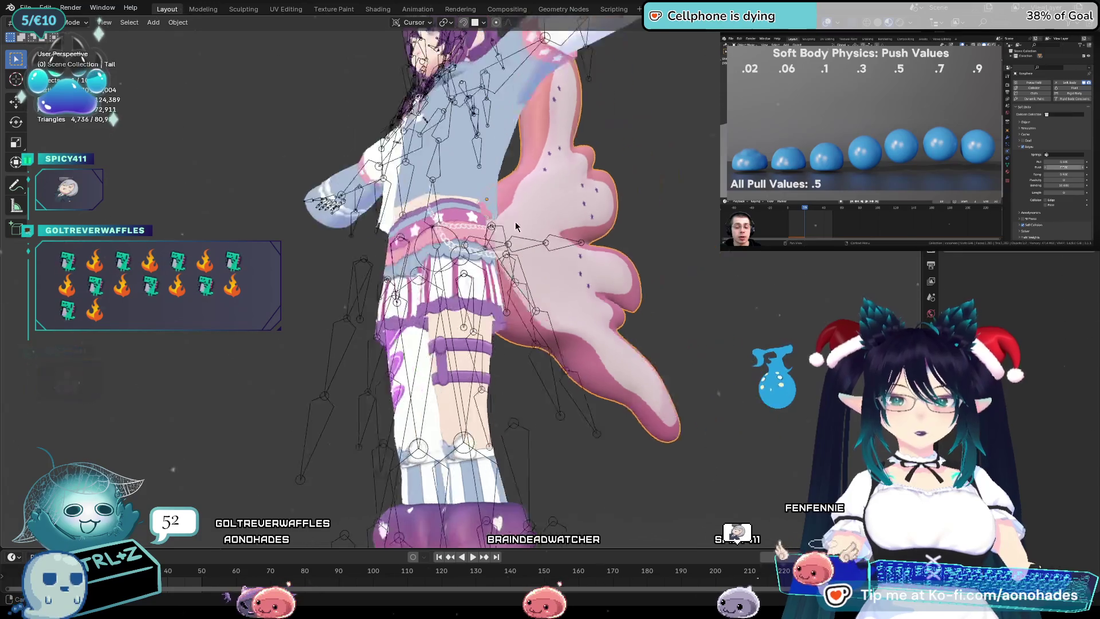
pyautogui.click(423, 206)
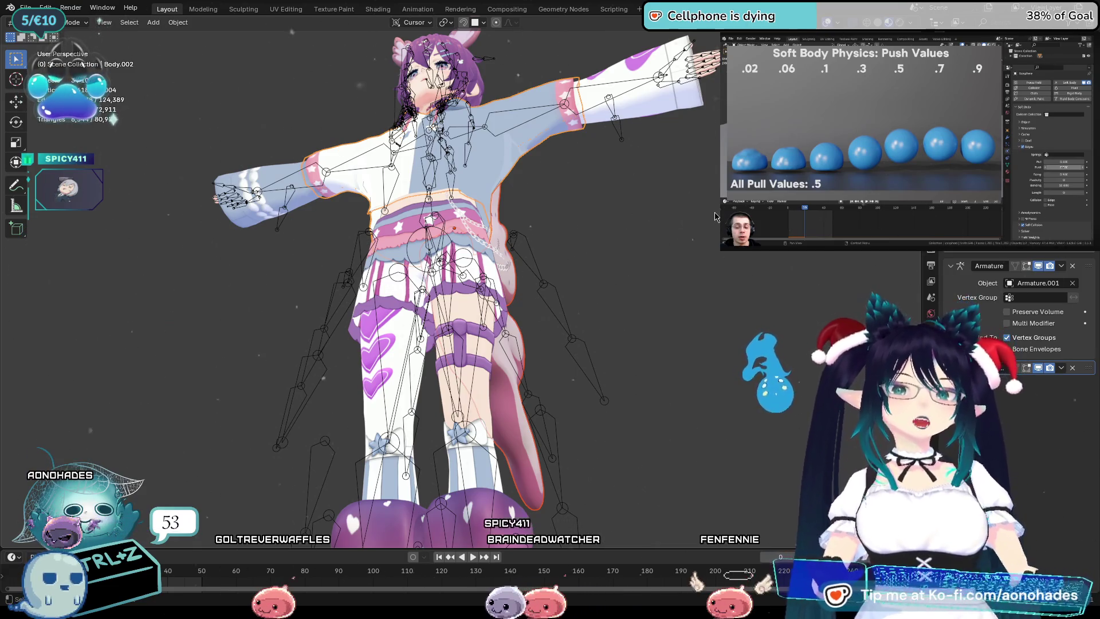
pyautogui.hotkey('ctrl', 'z')
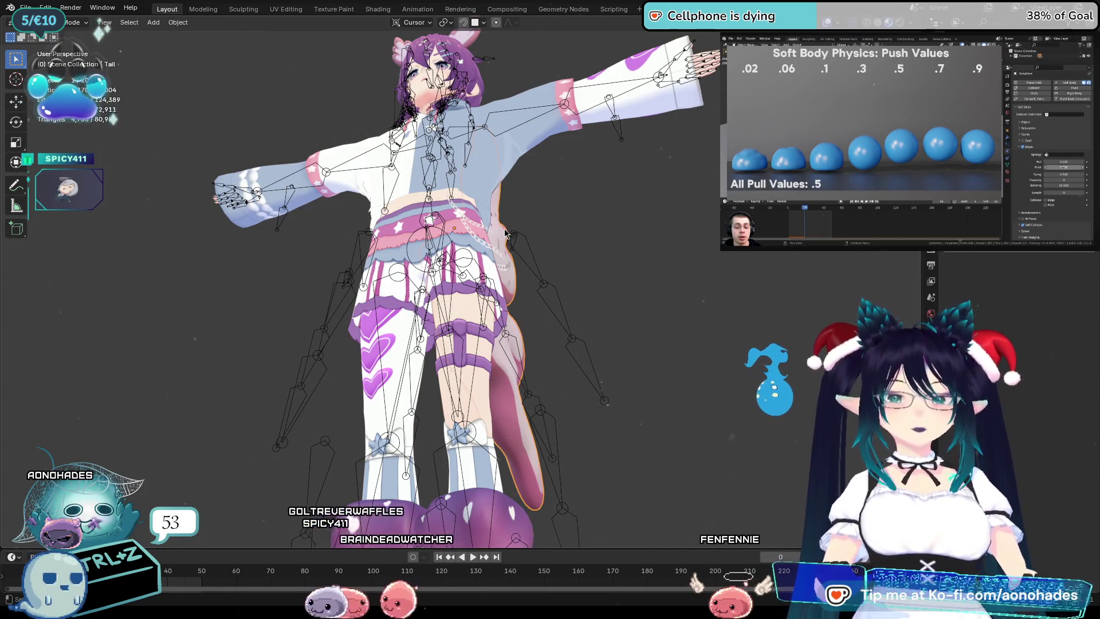
# Compare the modifiers on Body.002, Body.004, Body.001 and the Tail from several angles.
pyautogui.moveTo(366, 222); pyautogui.dragTo(382, 216, button='middle')
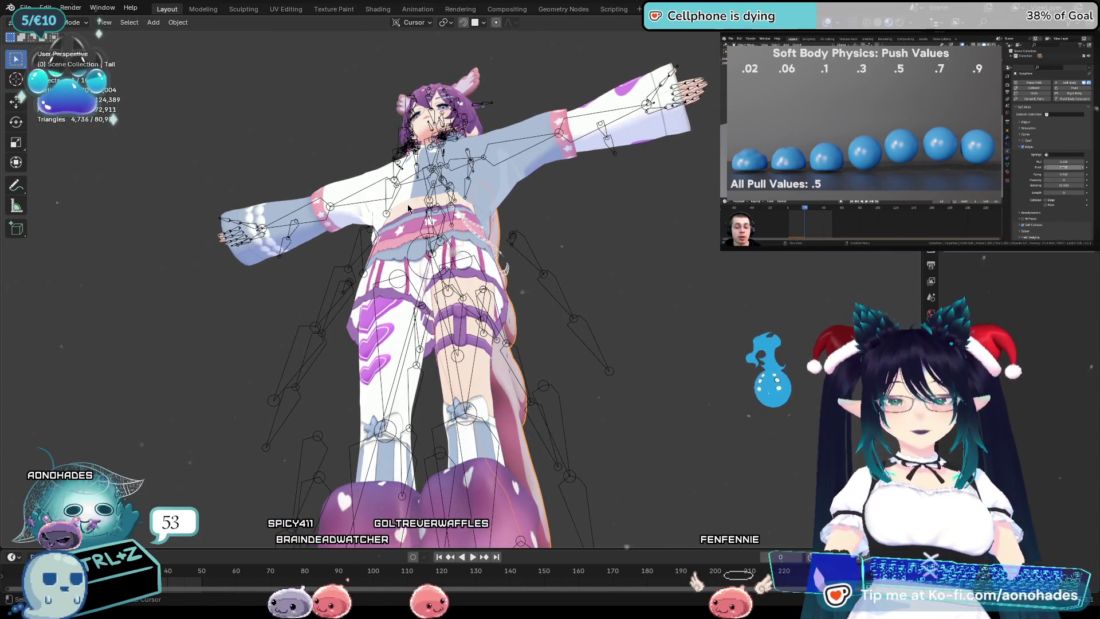
pyautogui.click(409, 208)
pyautogui.click(410, 212)
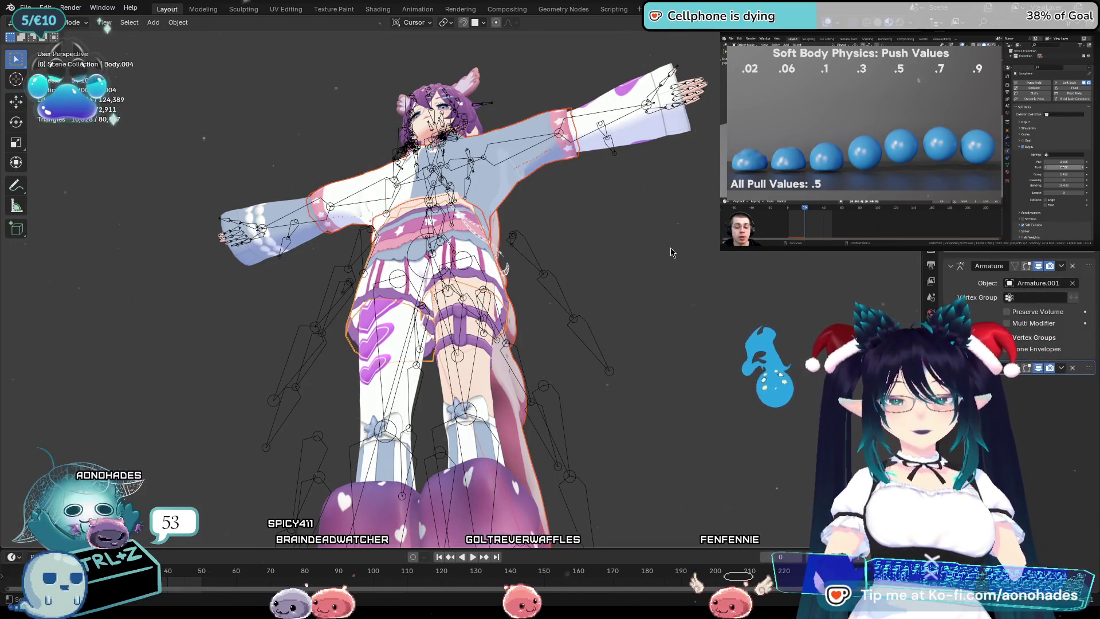
pyautogui.click(397, 213)
pyautogui.click(398, 213)
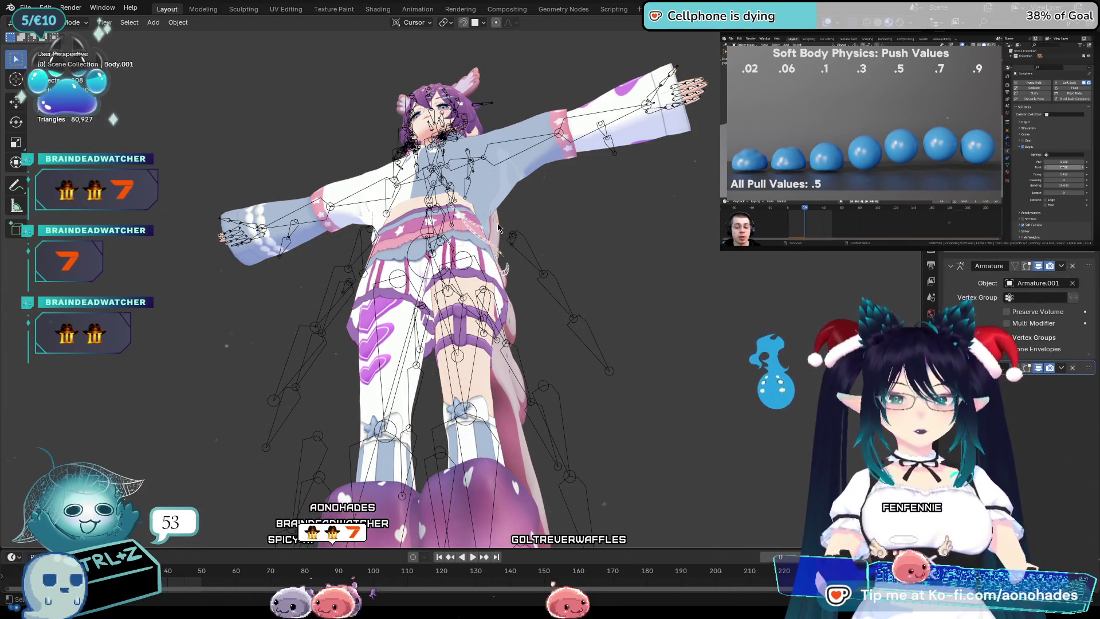
pyautogui.moveTo(497, 227); pyautogui.dragTo(640, 277, button='middle')
pyautogui.click(640, 278)
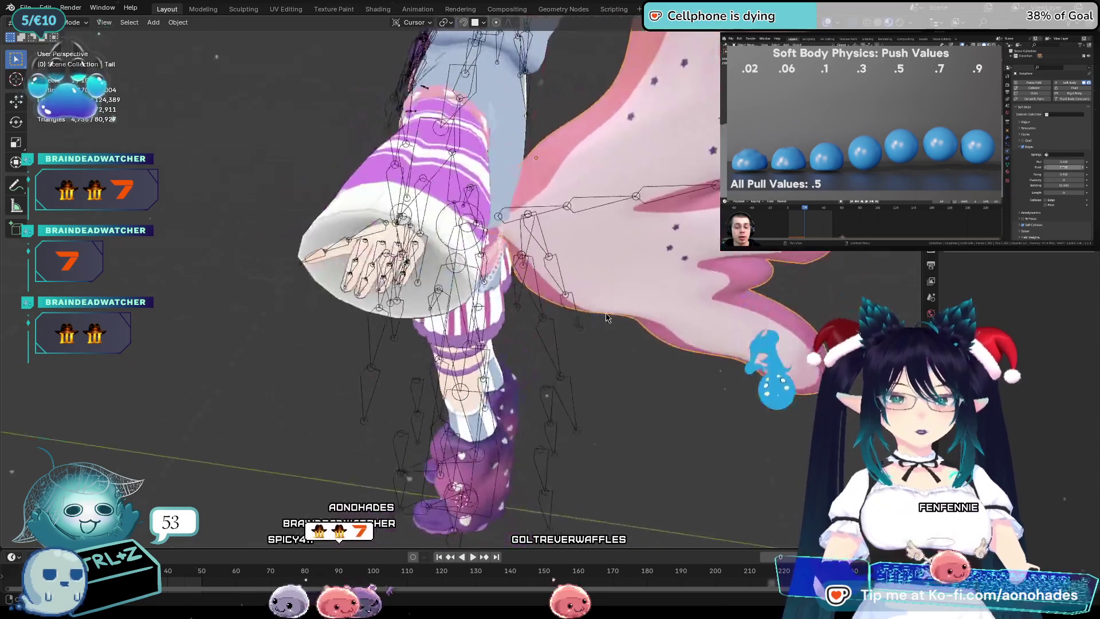
pyautogui.click(380, 242)
pyautogui.moveTo(380, 242); pyautogui.dragTo(620, 269, button='middle')
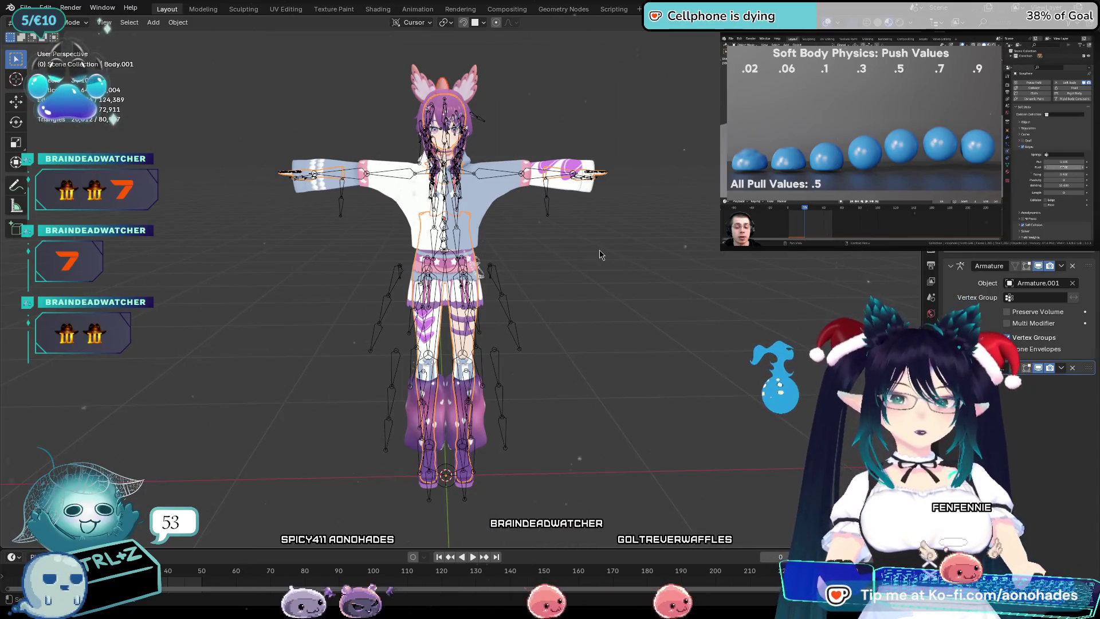
# Bind Body.001's Armature modifier to Vertex Groups and check the avatar from the front.
pyautogui.moveTo(613, 278); pyautogui.dragTo(677, 327, button='middle')
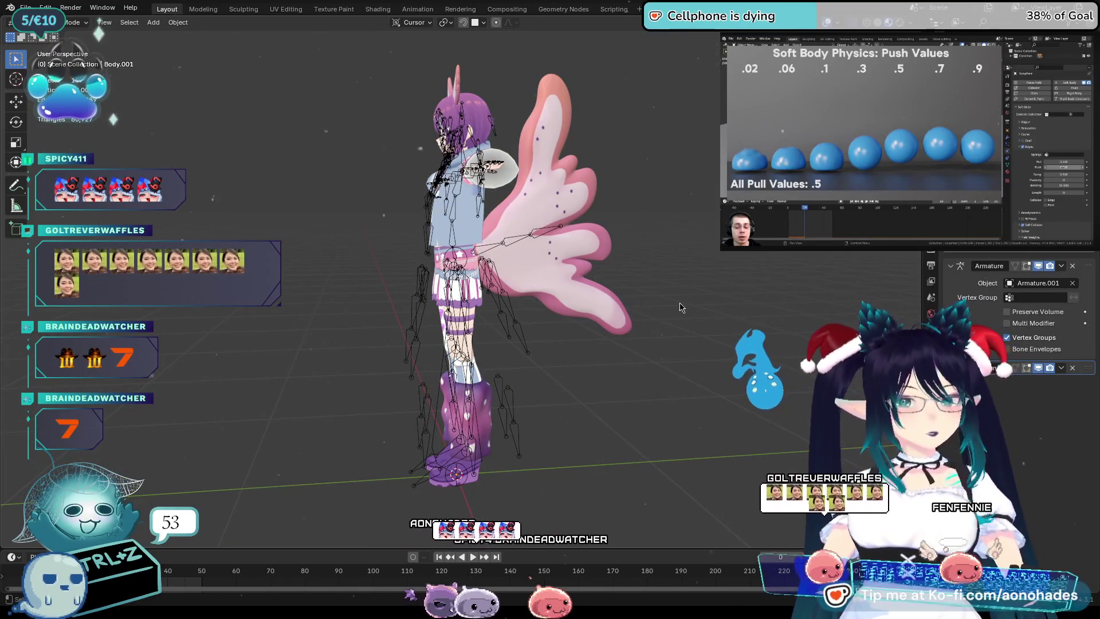
pyautogui.moveTo(637, 323); pyautogui.dragTo(593, 320, button='middle')
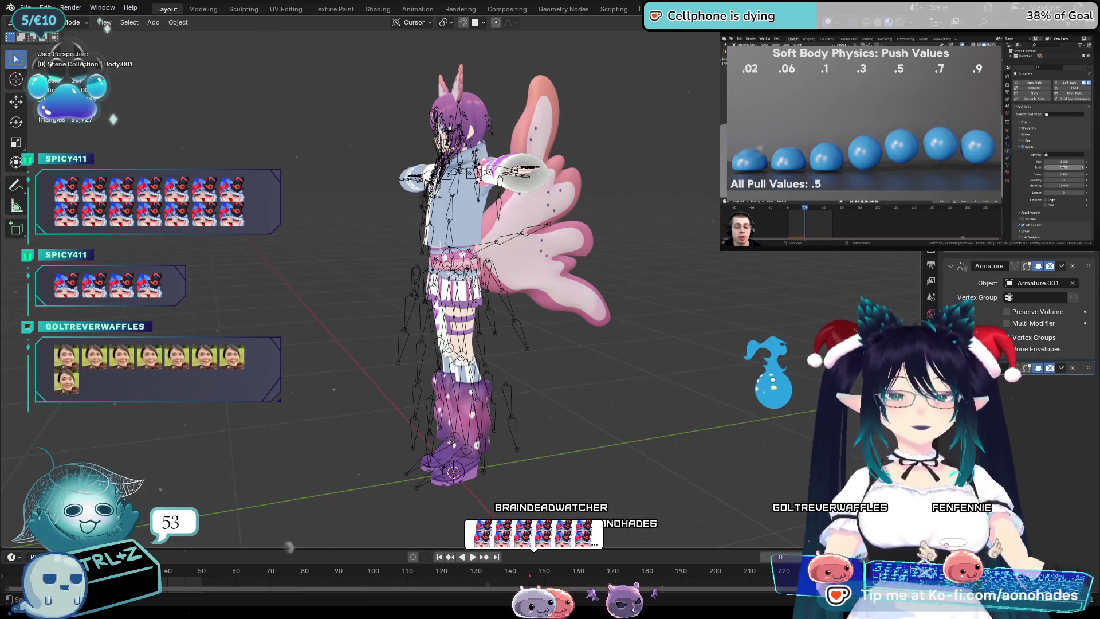
pyautogui.click(1007, 337)
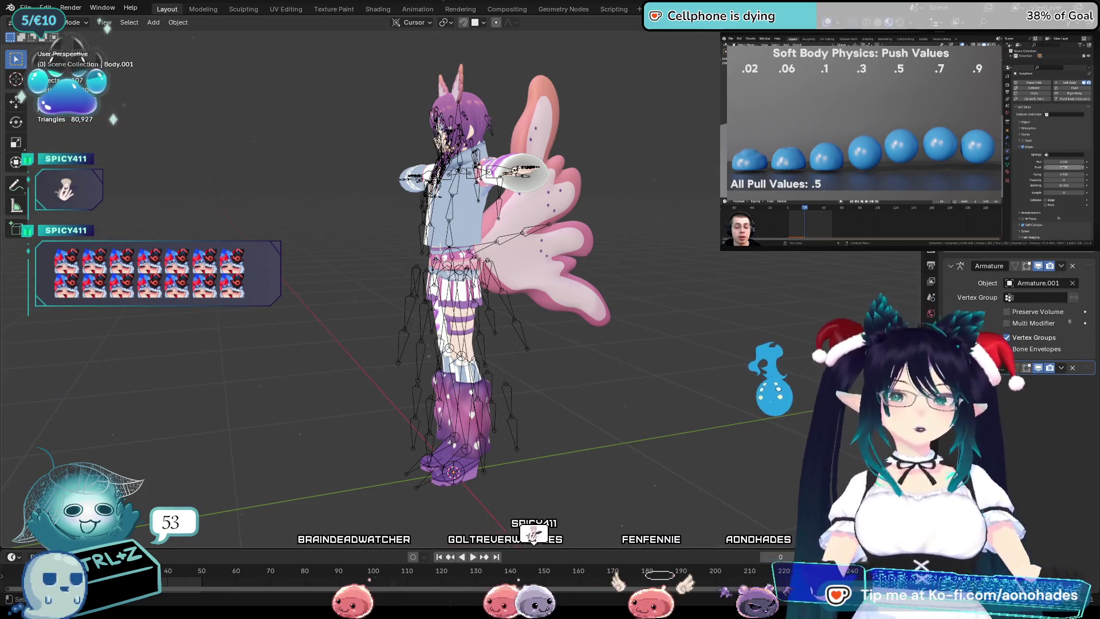
pyautogui.press('KP_1')
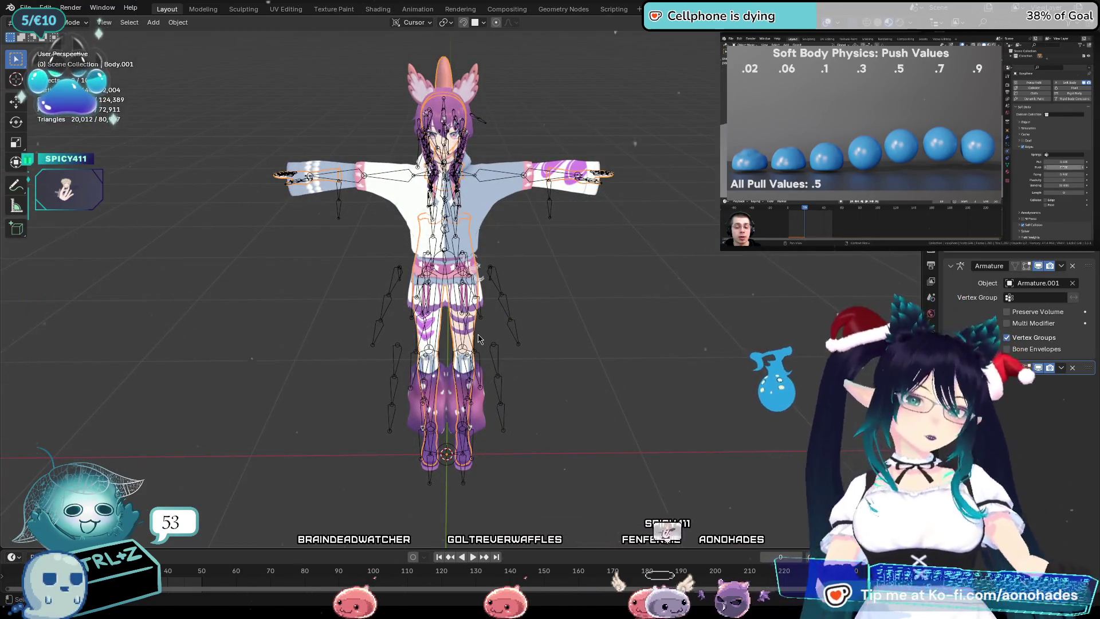
pyautogui.moveTo(410, 375)
pyautogui.mouseDown(button='middle')
pyautogui.moveTo(316, 372)
pyautogui.moveTo(535, 387)
pyautogui.moveTo(642, 376)
pyautogui.moveTo(626, 373)
pyautogui.moveTo(719, 348)
pyautogui.moveTo(711, 362)
pyautogui.mouseUp(button='middle')
pyautogui.scroll(4, 613, 315)
pyautogui.scroll(2, 763, 328)
# Look over the R and L leg warmers and the Body.002 mesh around the legs.
pyautogui.moveTo(764, 329); pyautogui.dragTo(748, 369, button='middle')
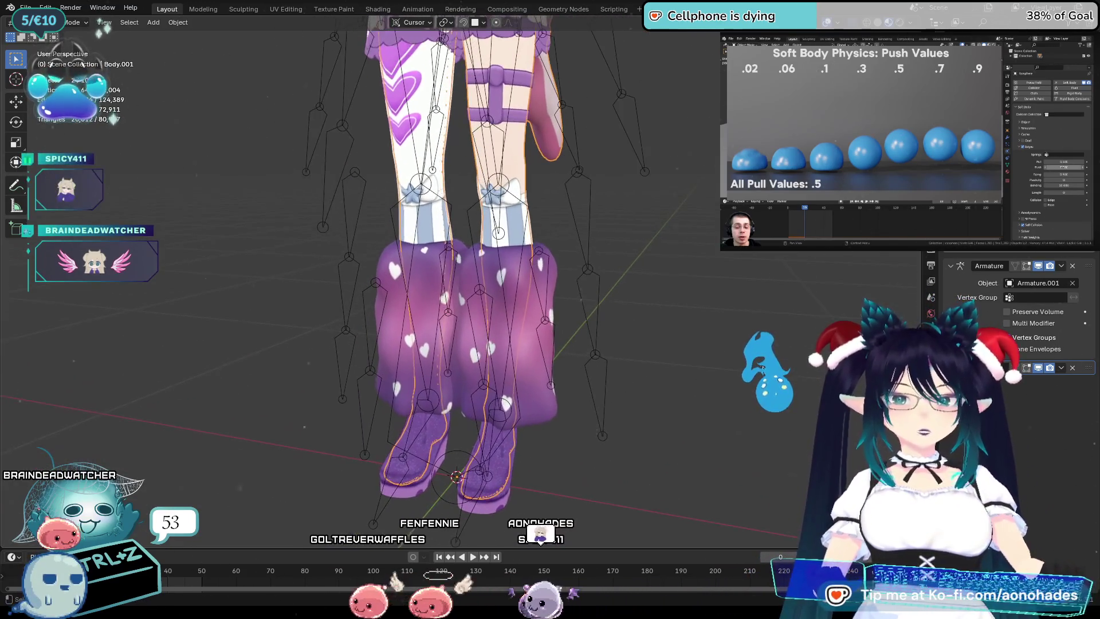
pyautogui.click(507, 336)
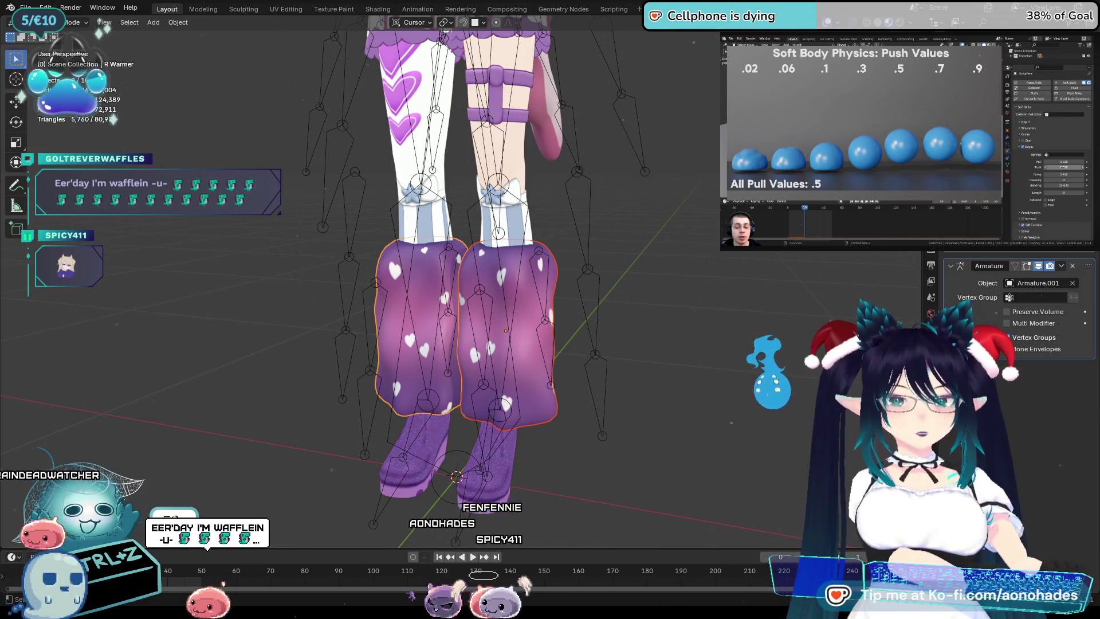
pyautogui.hotkey('alt', 'a')
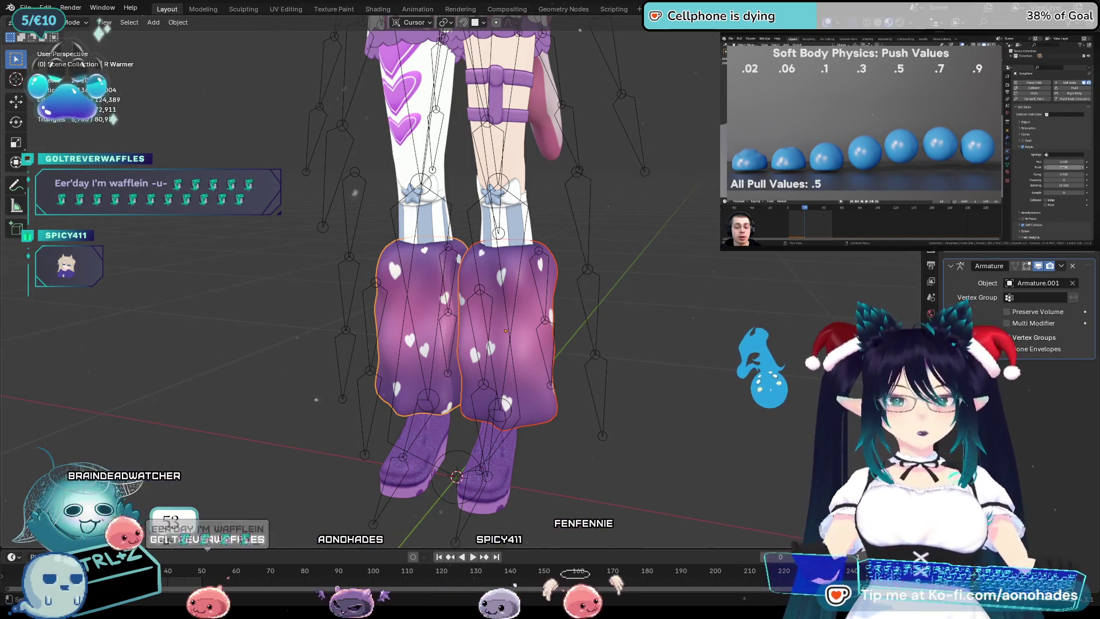
pyautogui.click(528, 280)
pyautogui.moveTo(529, 281)
pyautogui.mouseDown(button='middle')
pyautogui.moveTo(585, 298)
pyautogui.moveTo(581, 248)
pyautogui.mouseUp(button='middle')
pyautogui.click(584, 298)
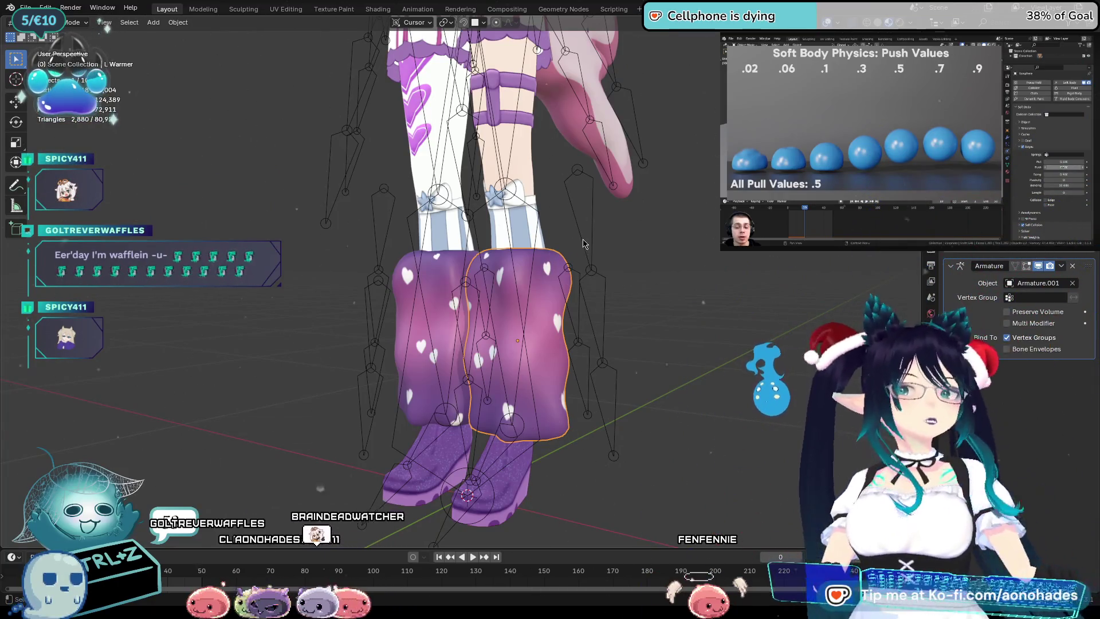
pyautogui.moveTo(581, 248)
pyautogui.mouseDown(button='middle')
pyautogui.moveTo(693, 362)
pyautogui.moveTo(553, 256)
pyautogui.moveTo(541, 190)
pyautogui.mouseUp(button='middle')
pyautogui.click(552, 255)
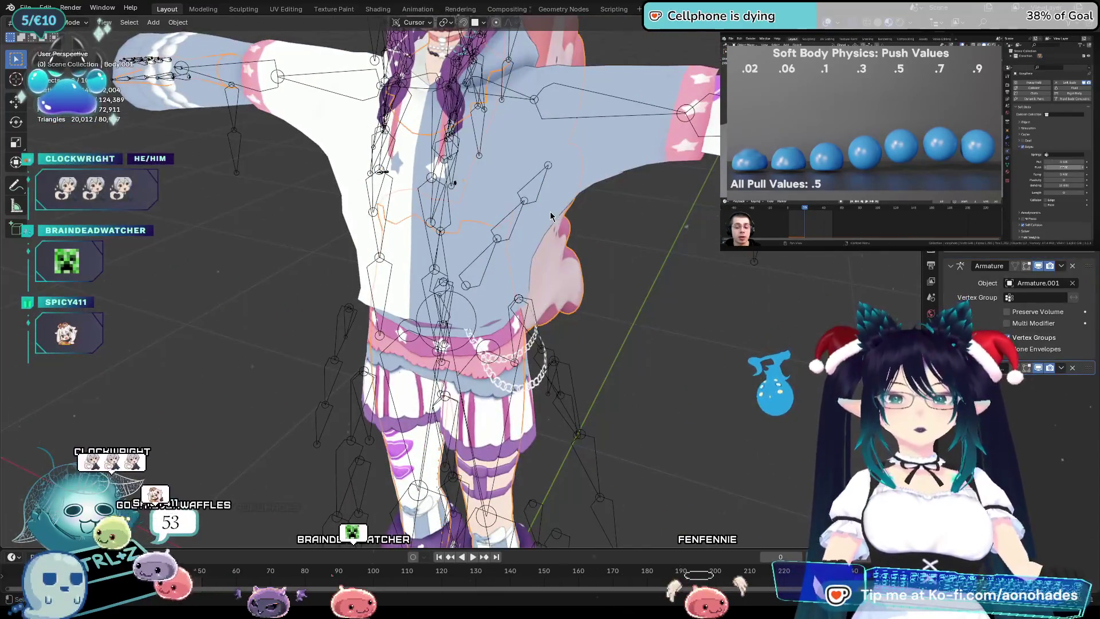
# Put the armature into Pose Mode and orbit to see the character from behind.
pyautogui.click(541, 190)
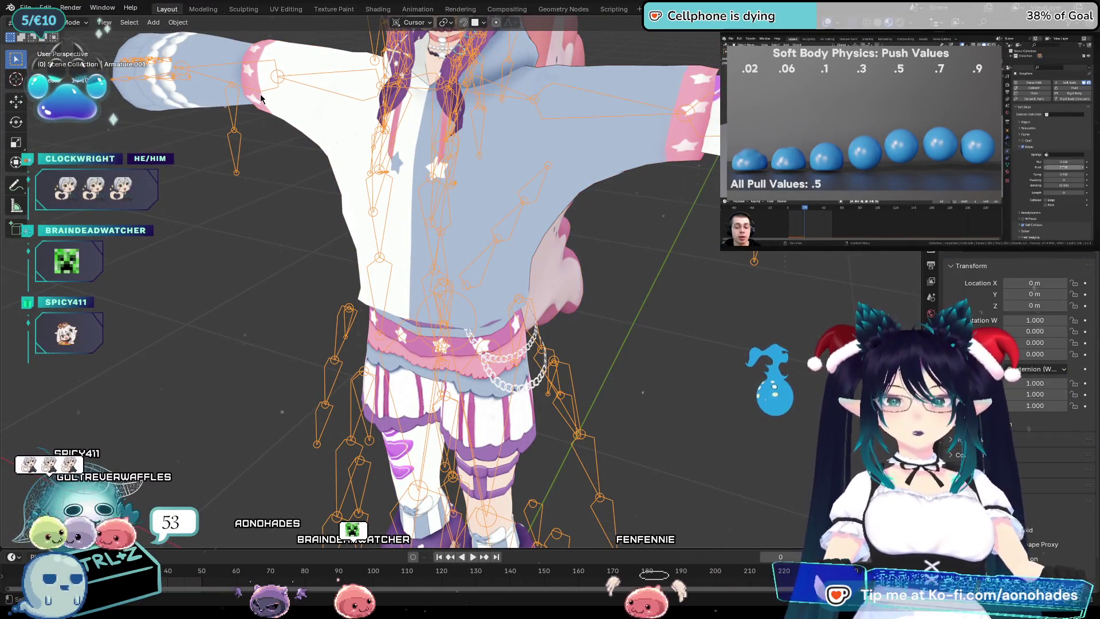
pyautogui.click(60, 60)
pyautogui.moveTo(527, 351); pyautogui.dragTo(650, 332, button='middle')
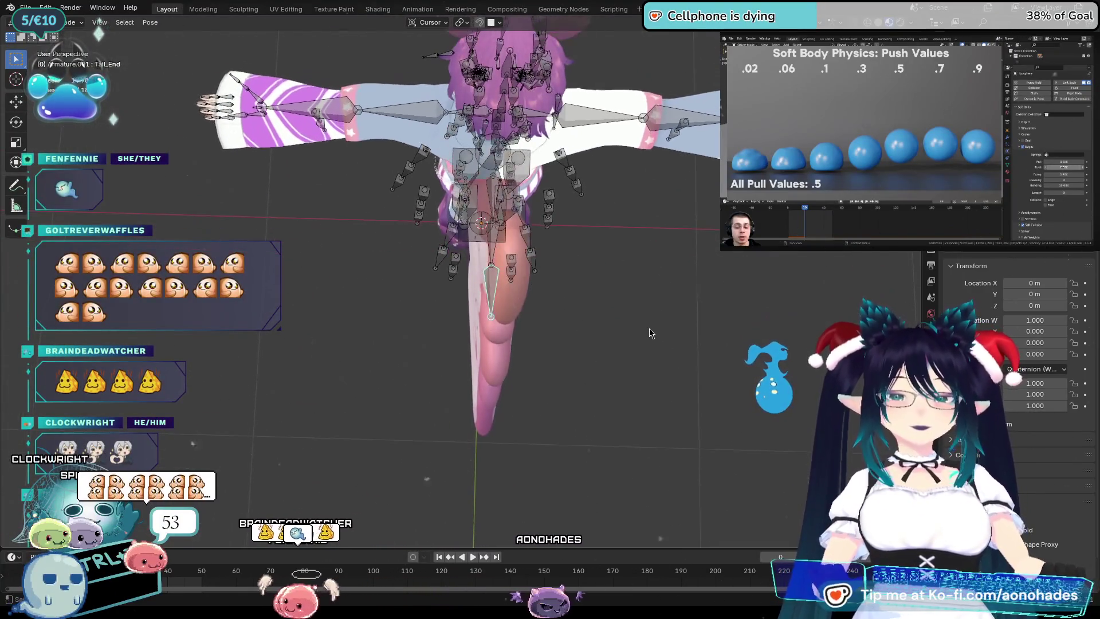
# Test-rotate the Tail_End bone, then return the armature to Object Mode in front view.
pyautogui.press('r')
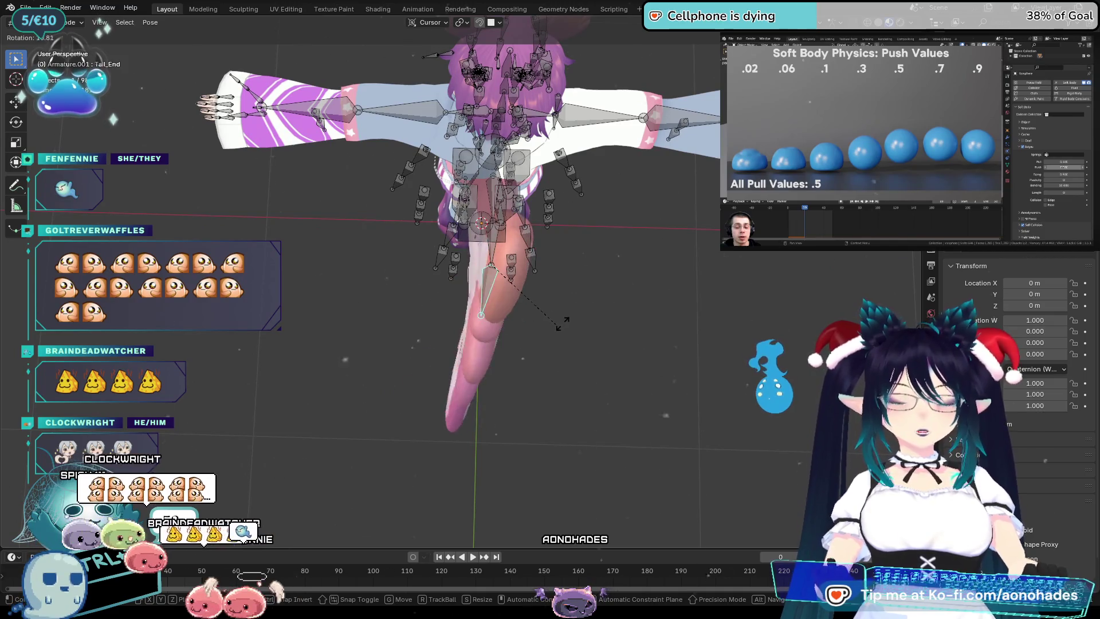
pyautogui.click(563, 322)
pyautogui.moveTo(563, 322)
pyautogui.mouseDown(button='middle')
pyautogui.moveTo(544, 322)
pyautogui.moveTo(652, 275)
pyautogui.mouseUp(button='middle')
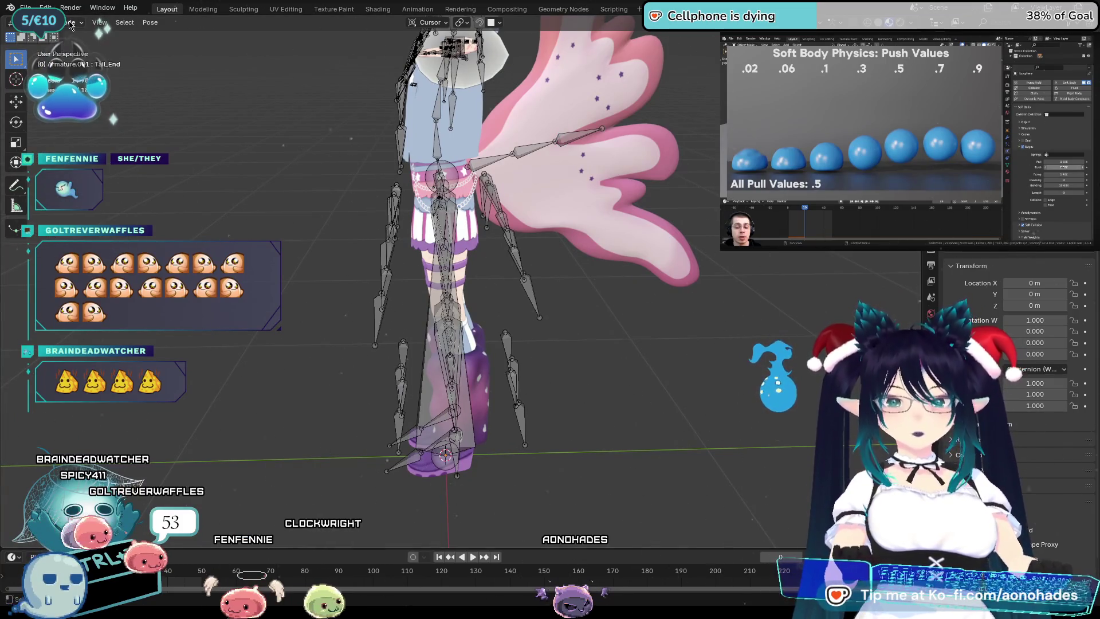
pyautogui.click(85, 37)
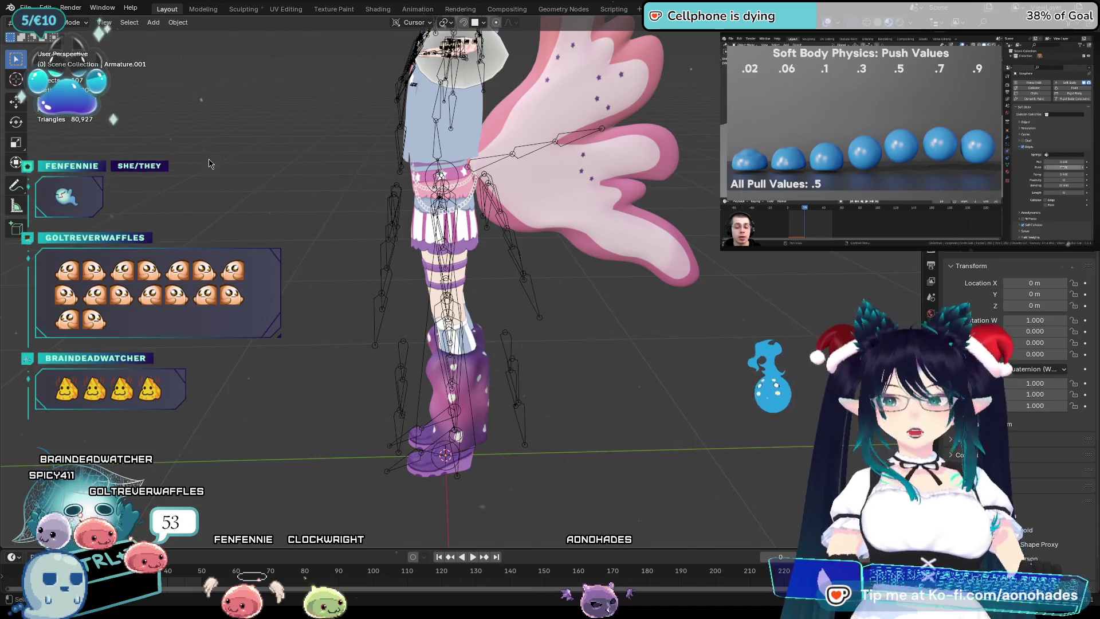
pyautogui.hotkey('ctrl', 'z')
pyautogui.hotkey('ctrl', 'z')
pyautogui.hotkey('ctrl', 'z')
pyautogui.moveTo(367, 217); pyautogui.dragTo(500, 204, button='middle')
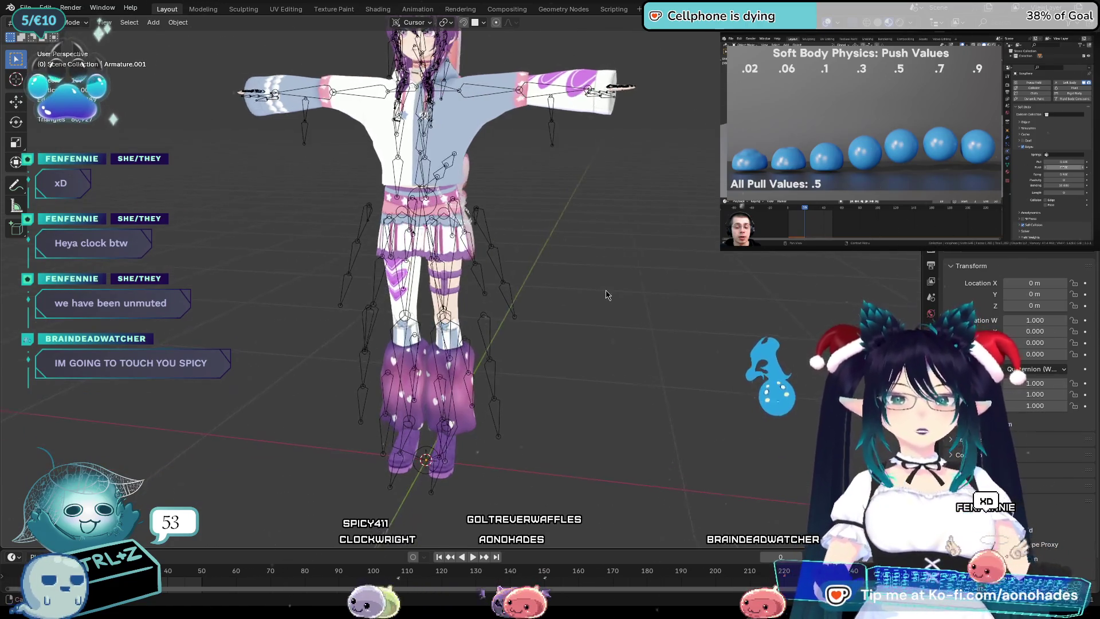
pyautogui.moveTo(602, 369)
pyautogui.mouseDown(button='middle')
pyautogui.moveTo(647, 404)
pyautogui.moveTo(602, 371)
pyautogui.mouseUp(button='middle')
# Apply the Armature modifier on the L Warmer and then on the other leg warmer.
pyautogui.click(455, 375)
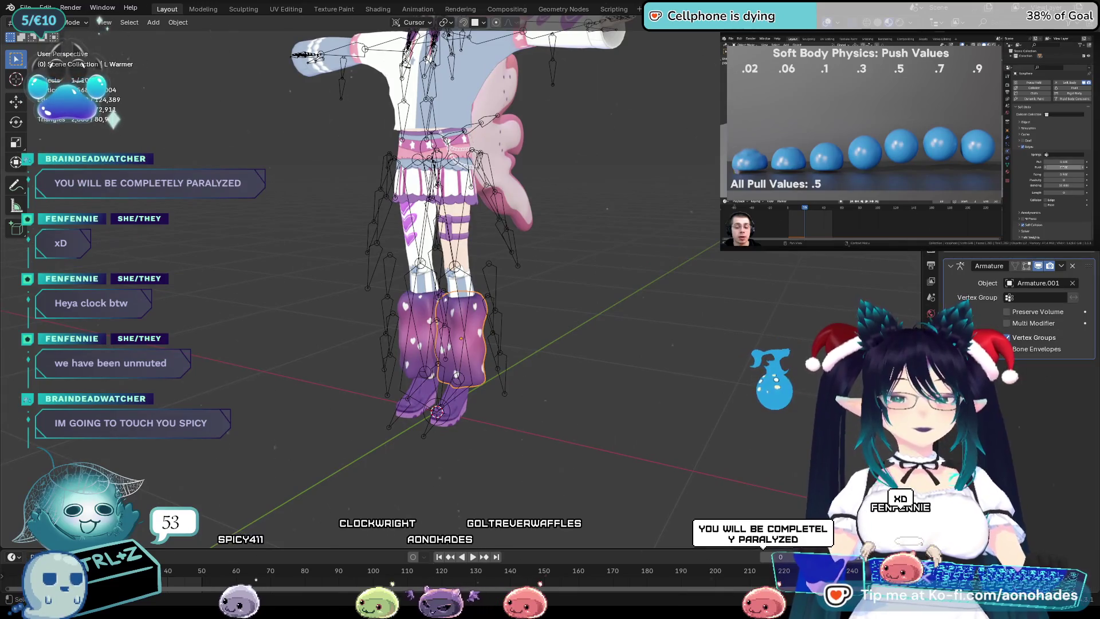
pyautogui.click(1062, 265)
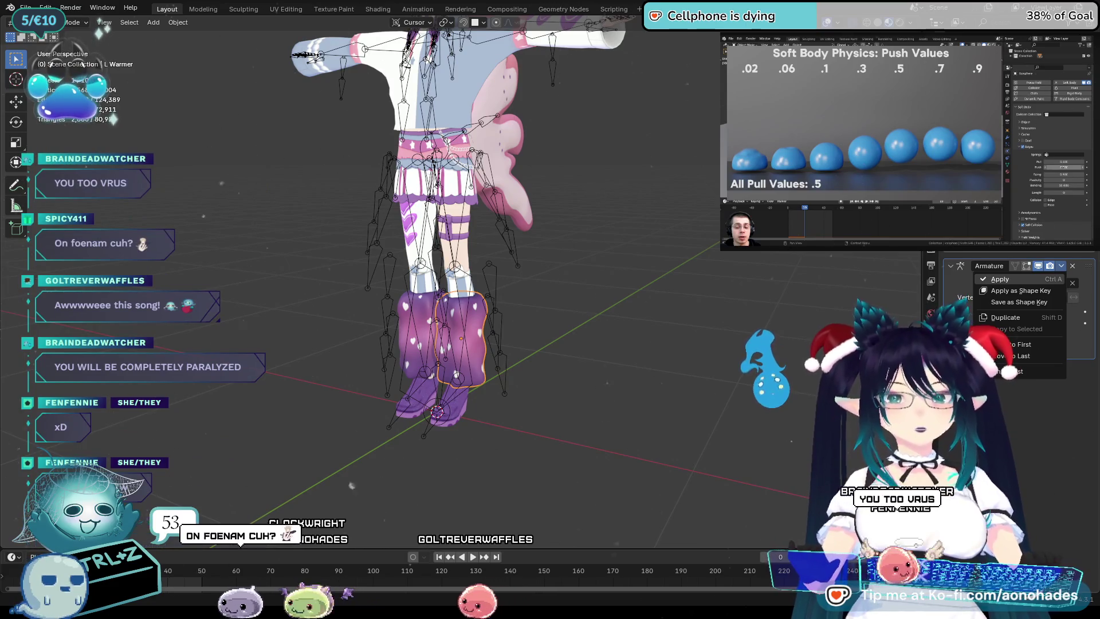
pyautogui.click(1000, 280)
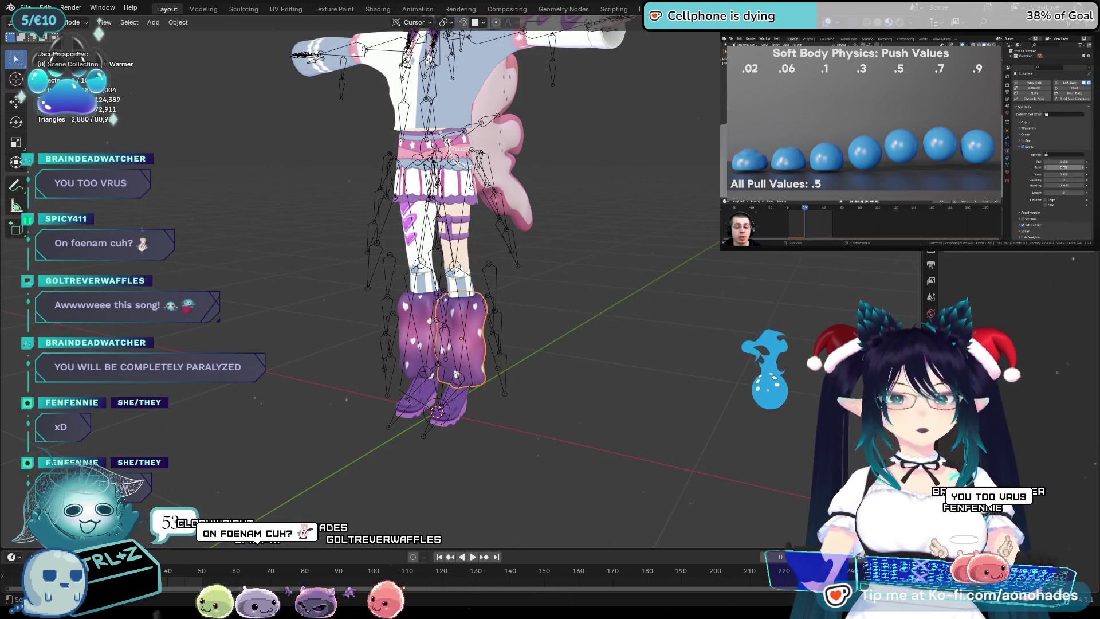
pyautogui.click(1061, 266)
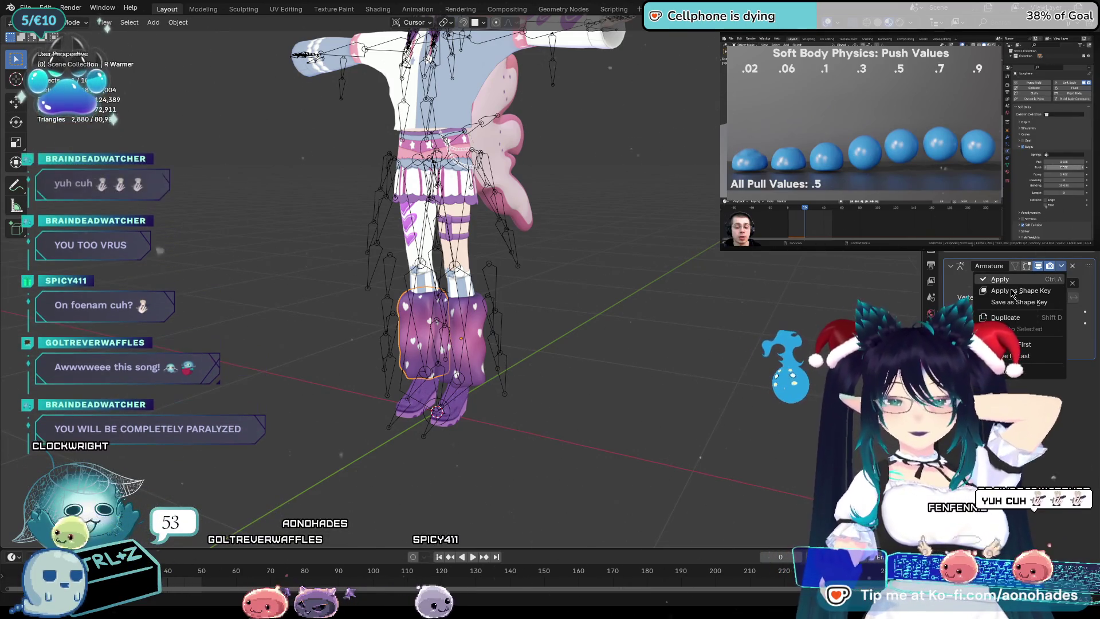
pyautogui.click(1006, 280)
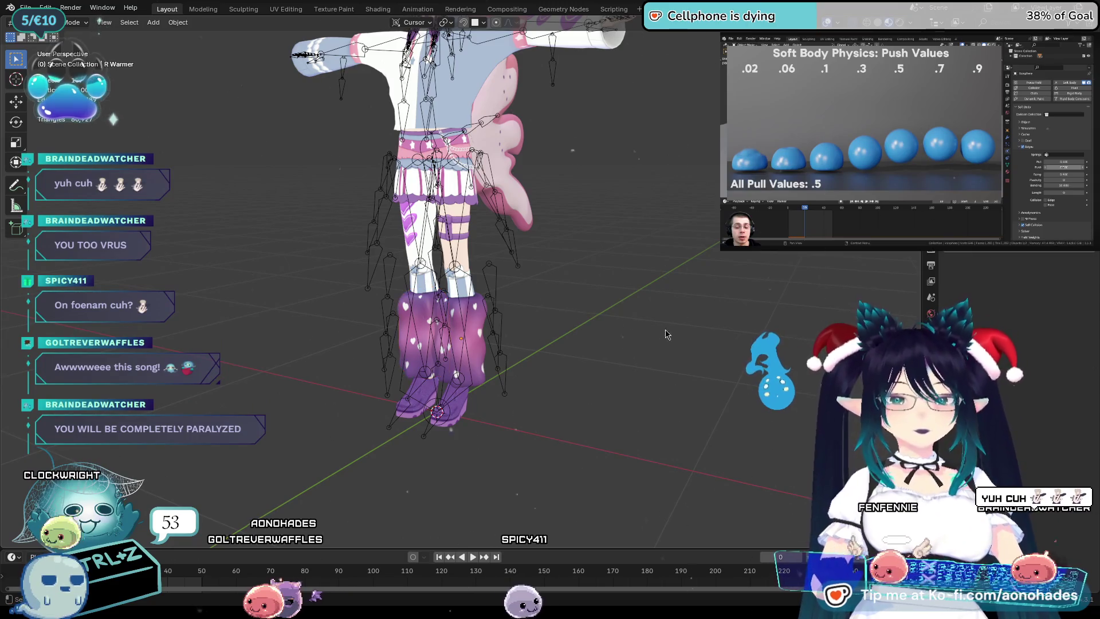
pyautogui.scroll(5, 648, 335)
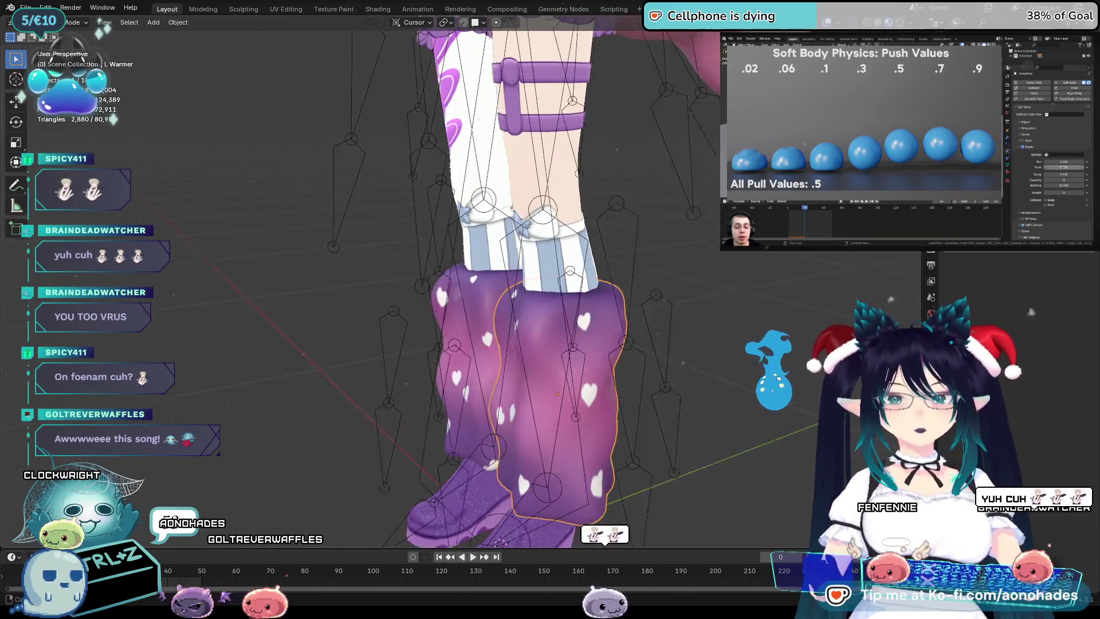
# Inspect the R Warmer and the body mesh around the legs to check their modifiers.
pyautogui.moveTo(647, 335); pyautogui.dragTo(602, 327, button='middle')
pyautogui.click(525, 130)
pyautogui.moveTo(799, 293)
pyautogui.mouseDown(button='middle')
pyautogui.moveTo(772, 321)
pyautogui.moveTo(739, 289)
pyautogui.mouseUp(button='middle')
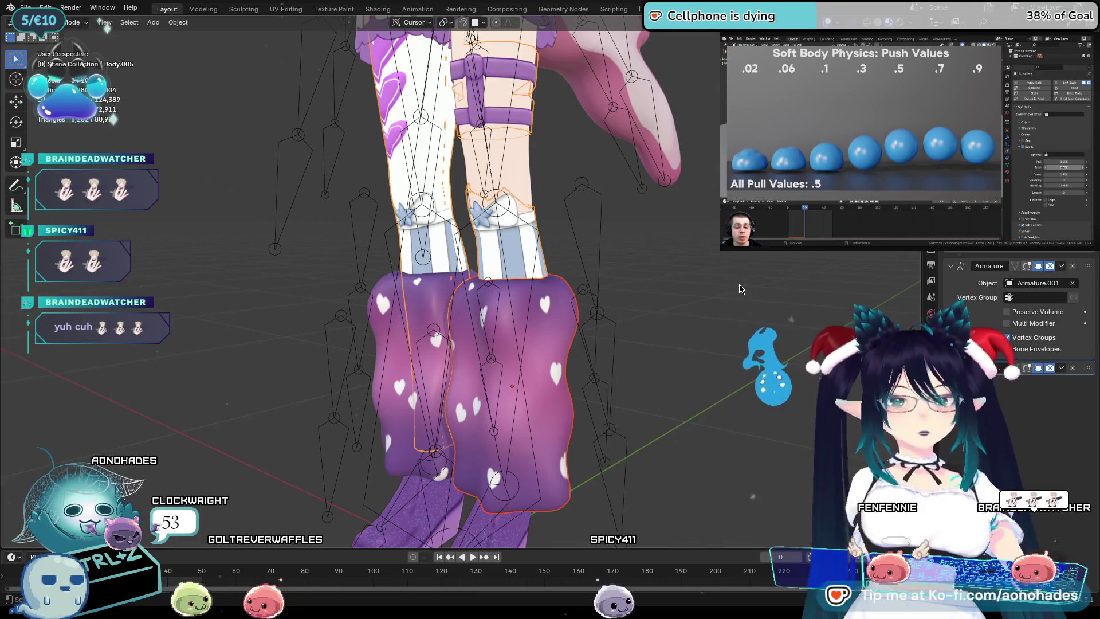
pyautogui.click(676, 306)
pyautogui.moveTo(676, 307)
pyautogui.mouseDown(button='middle')
pyautogui.moveTo(425, 296)
pyautogui.moveTo(668, 333)
pyautogui.moveTo(599, 256)
pyautogui.mouseUp(button='middle')
pyautogui.click(461, 293)
pyautogui.click(426, 297)
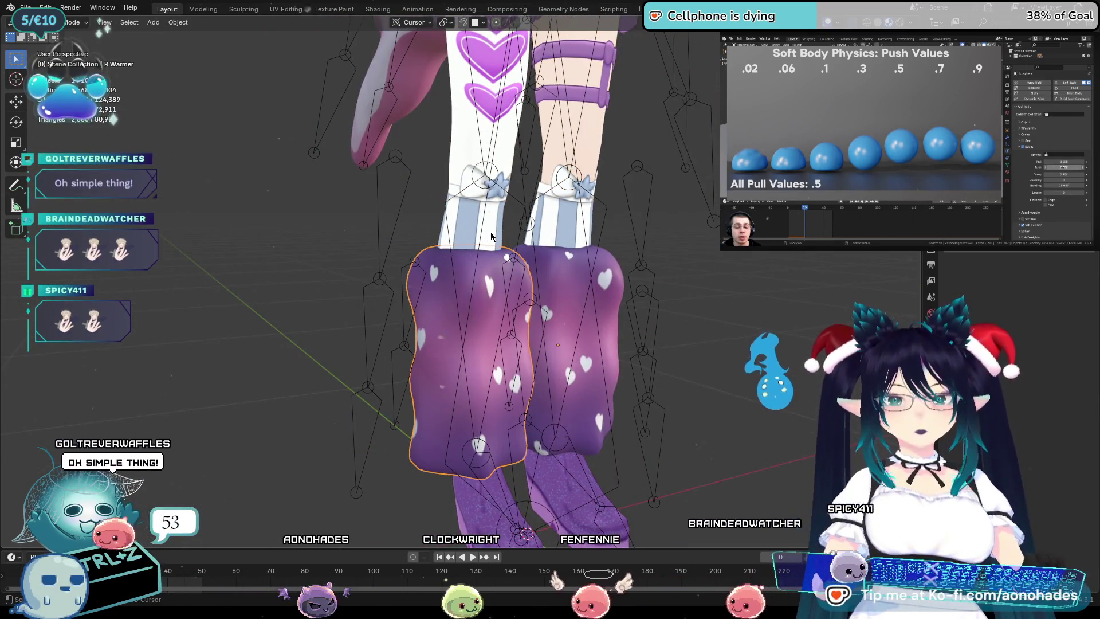
pyautogui.keyDown('shift'); pyautogui.click(599, 256); pyautogui.keyUp('shift')
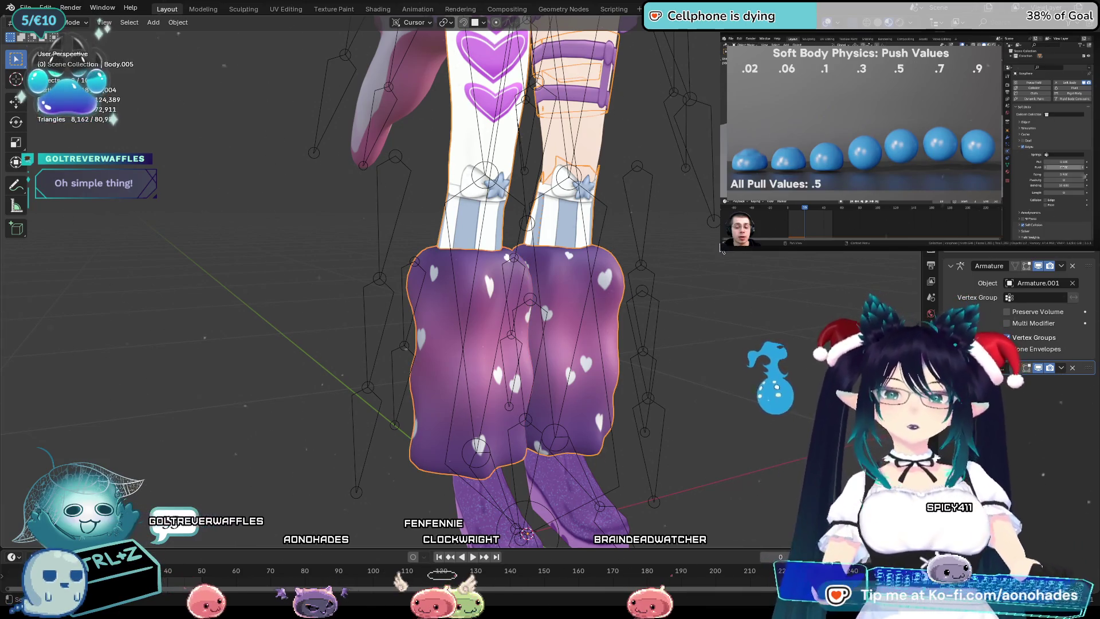
pyautogui.moveTo(599, 254)
pyautogui.mouseDown(button='middle')
pyautogui.moveTo(752, 312)
pyautogui.moveTo(607, 468)
pyautogui.moveTo(607, 323)
pyautogui.moveTo(622, 289)
pyautogui.mouseUp(button='middle')
pyautogui.scroll(-3, 753, 313)
pyautogui.scroll(2, 606, 469)
pyautogui.scroll(2, 606, 324)
pyautogui.scroll(2, 607, 324)
pyautogui.scroll(-2, 623, 290)
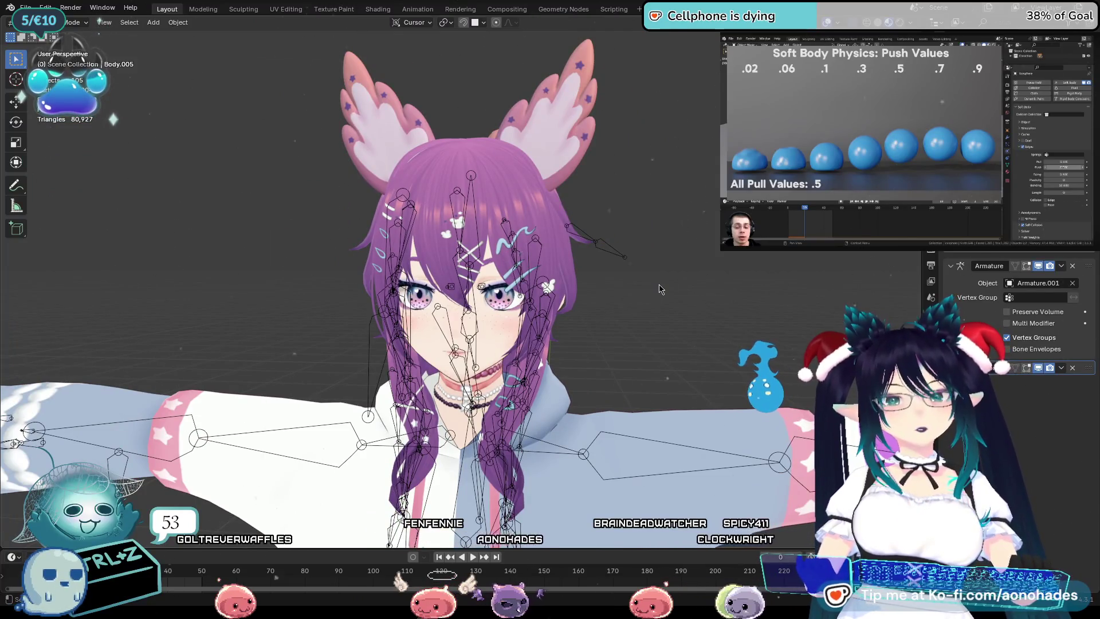
# View the head from above and enter Edit Mode on the armature to inspect its head bones.
pyautogui.moveTo(658, 289); pyautogui.dragTo(668, 297, button='middle')
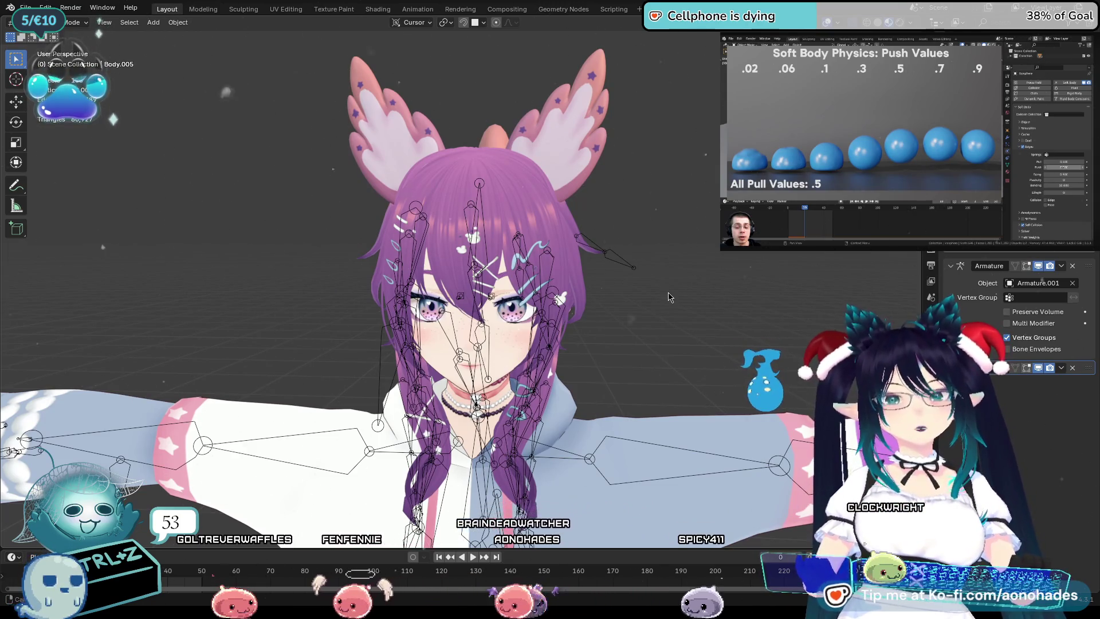
pyautogui.moveTo(668, 297); pyautogui.dragTo(666, 305, button='middle')
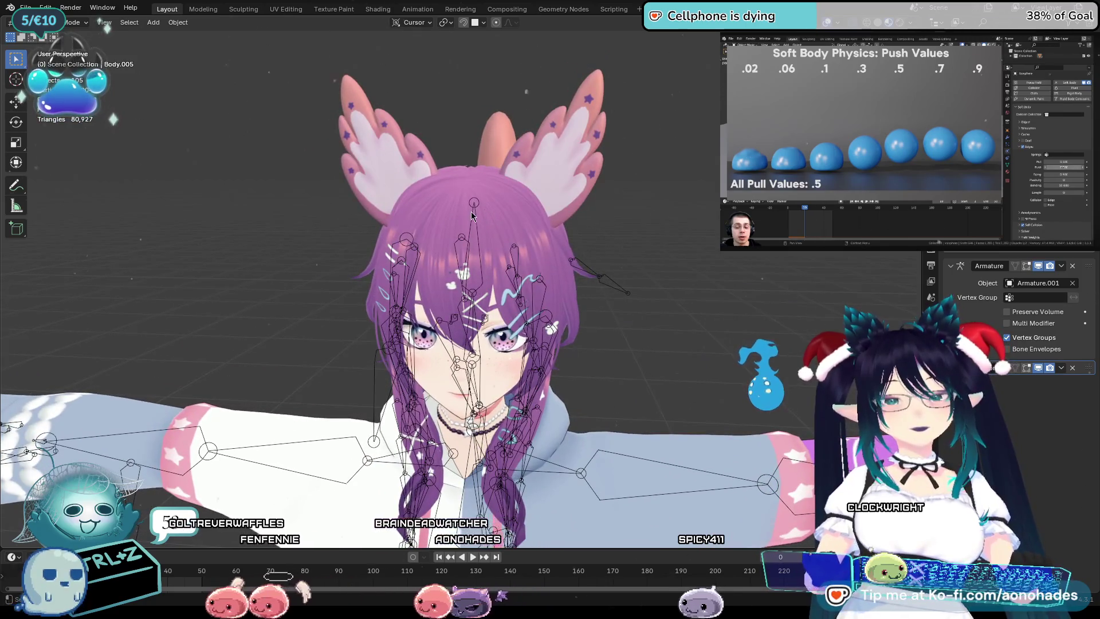
pyautogui.click(468, 216)
pyautogui.click(101, 63)
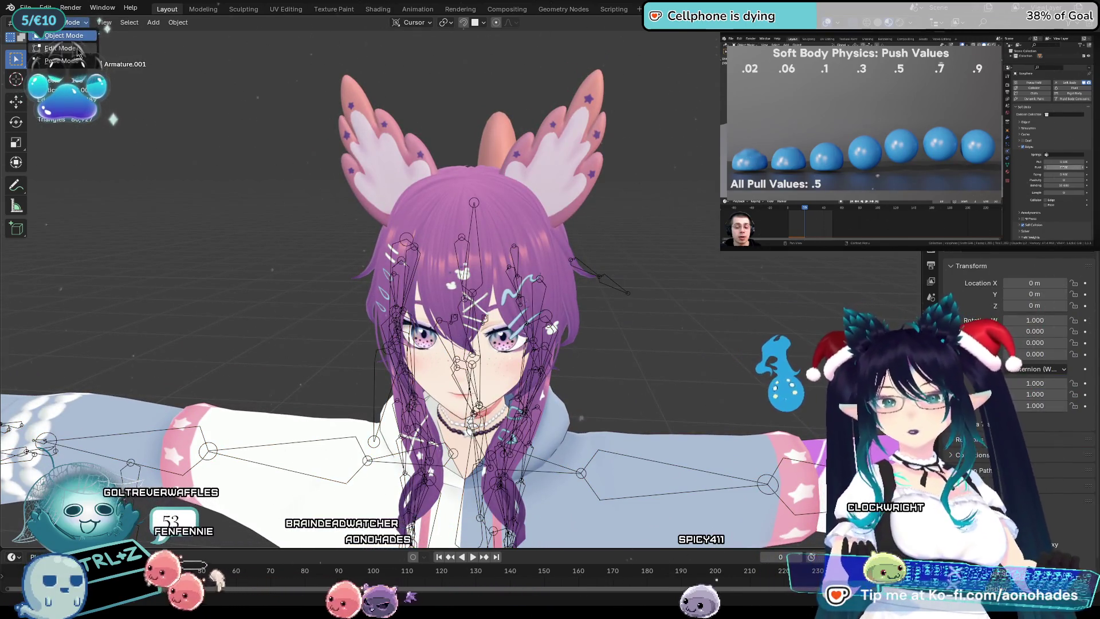
pyautogui.click(479, 205)
pyautogui.click(64, 23)
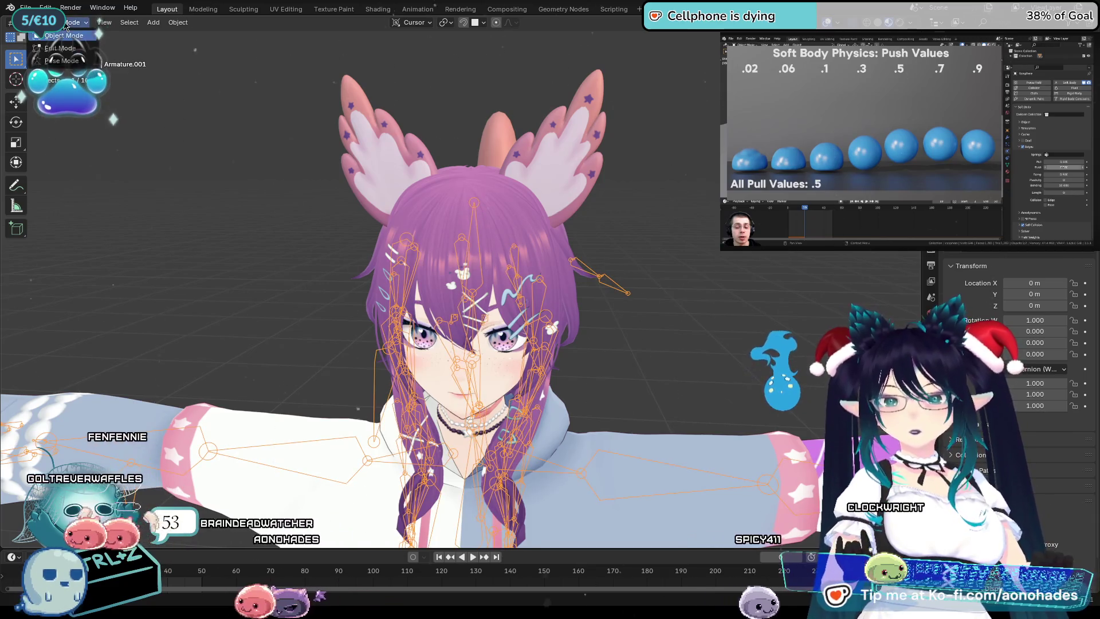
pyautogui.click(84, 49)
pyautogui.scroll(3, 491, 226)
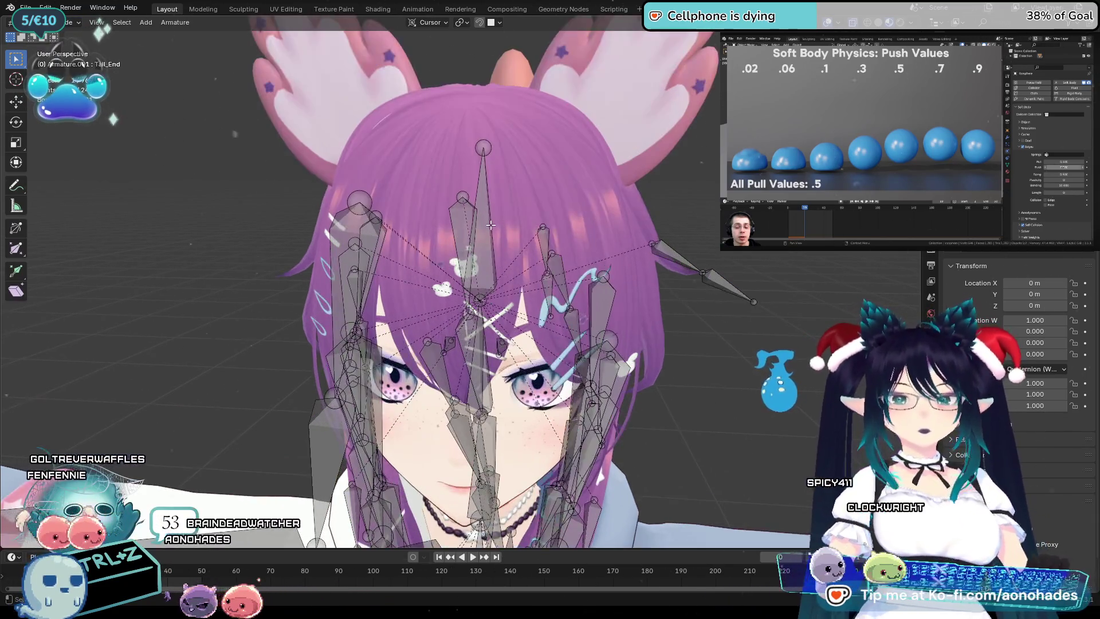
pyautogui.scroll(-2, 490, 218)
# Return to Object Mode, select the Ears mesh and bring up its mode choices.
pyautogui.click(64, 23)
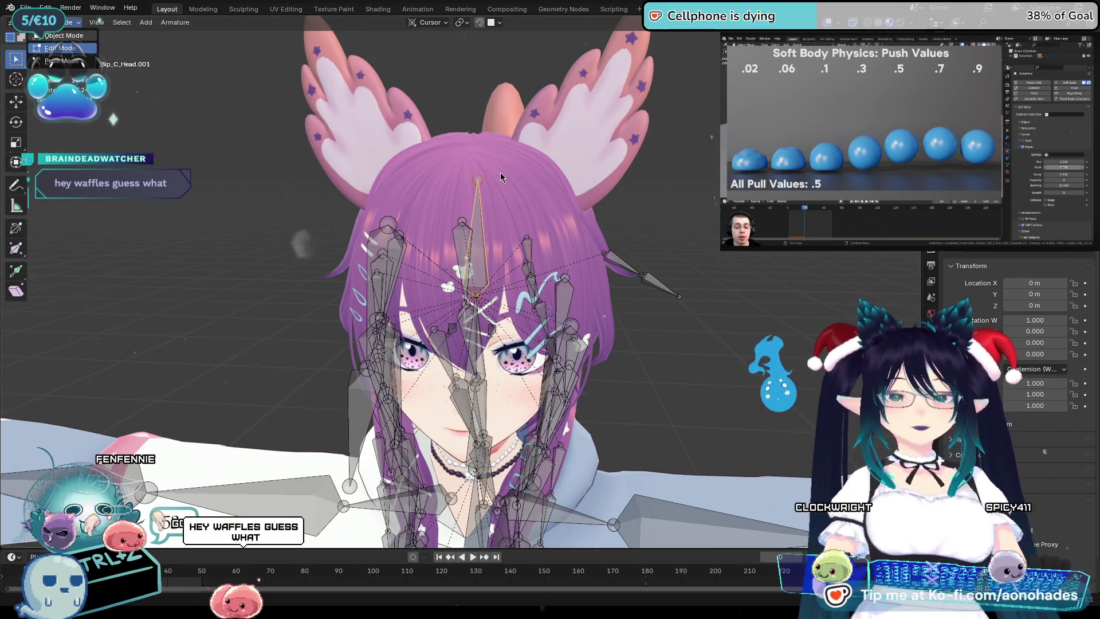
pyautogui.press('Tab')
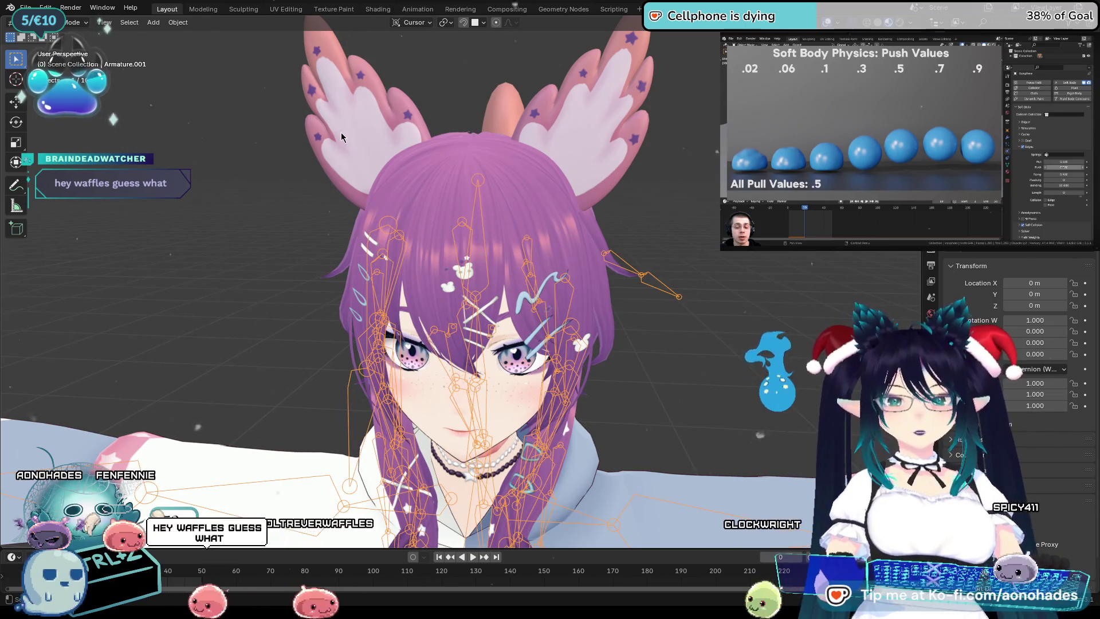
pyautogui.click(347, 134)
pyautogui.click(65, 22)
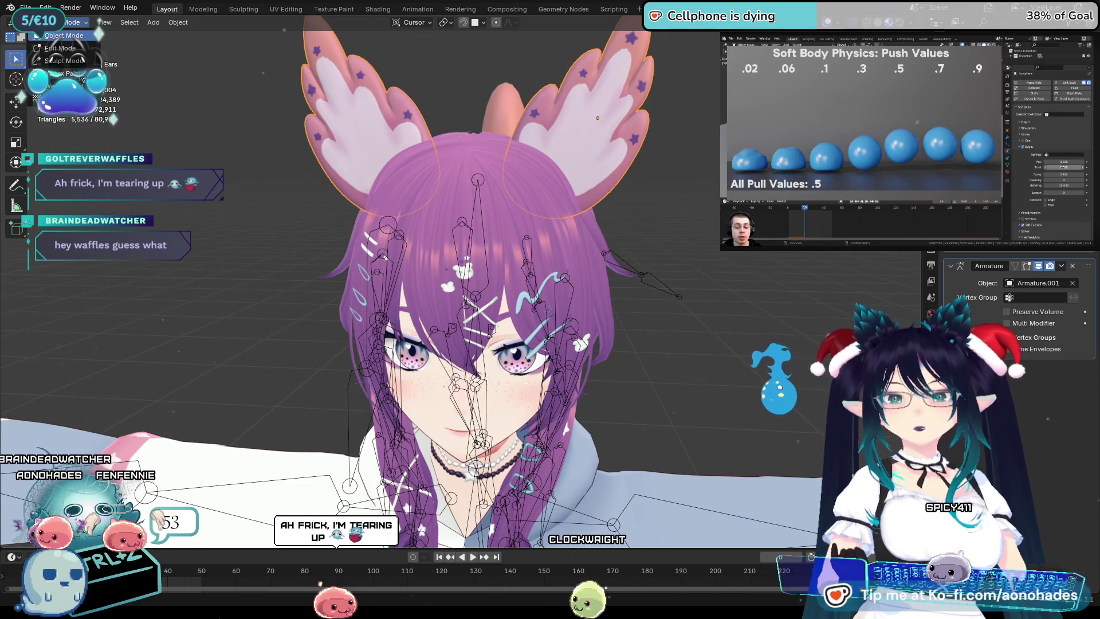
# Weight-paint view the Ears from above, then return to Object Mode with the armature selected.
pyautogui.click(60, 87)
pyautogui.moveTo(481, 95); pyautogui.dragTo(490, 132, button='middle')
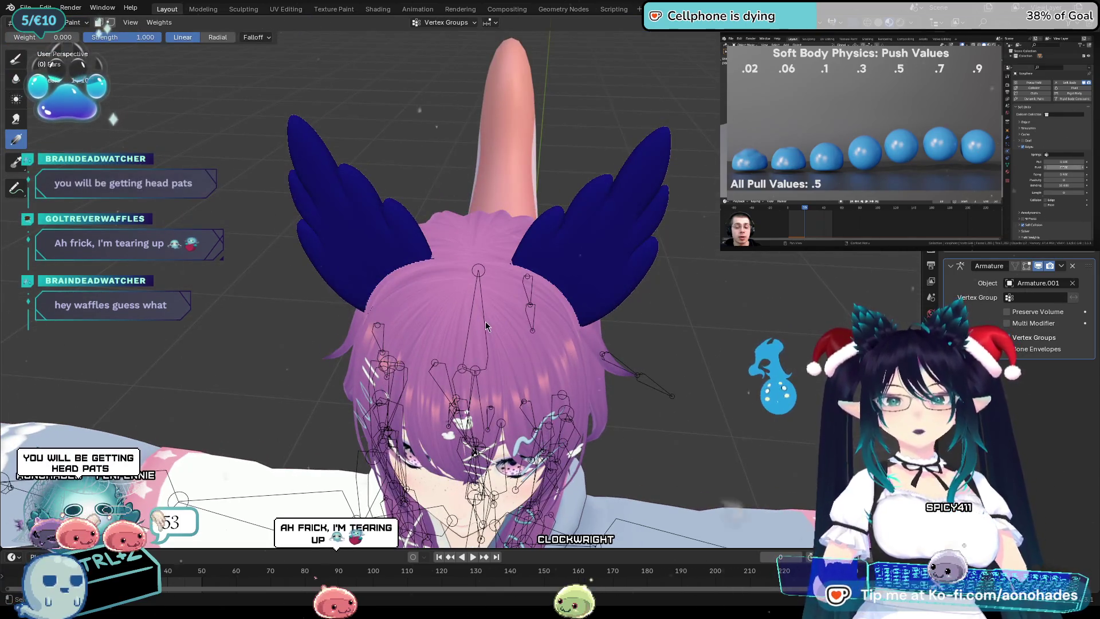
pyautogui.moveTo(683, 308); pyautogui.dragTo(640, 279, button='middle')
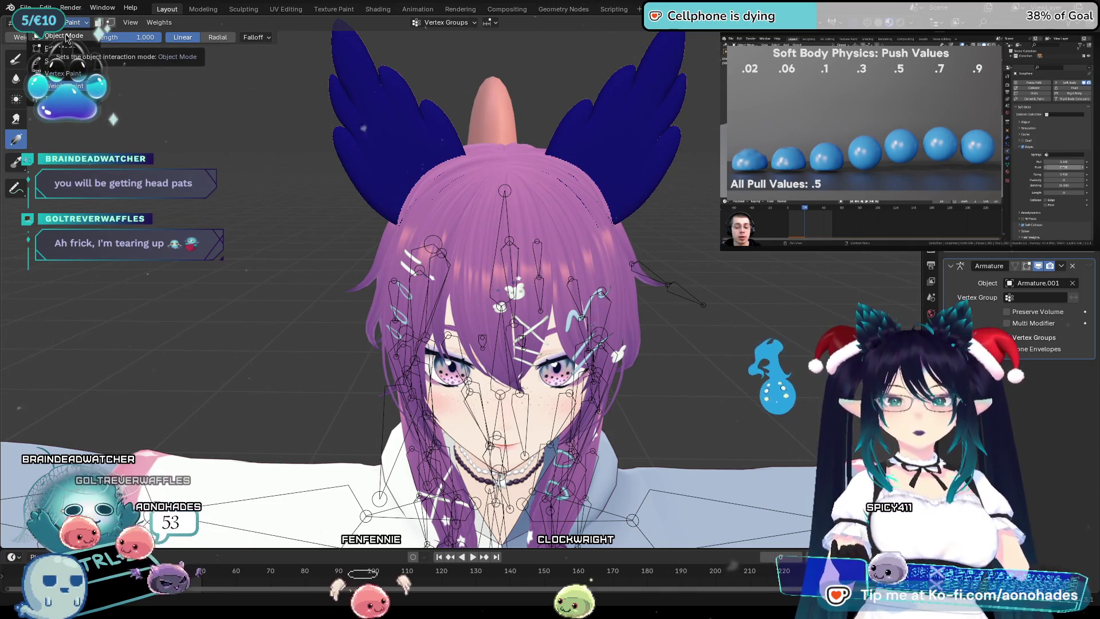
pyautogui.click(67, 37)
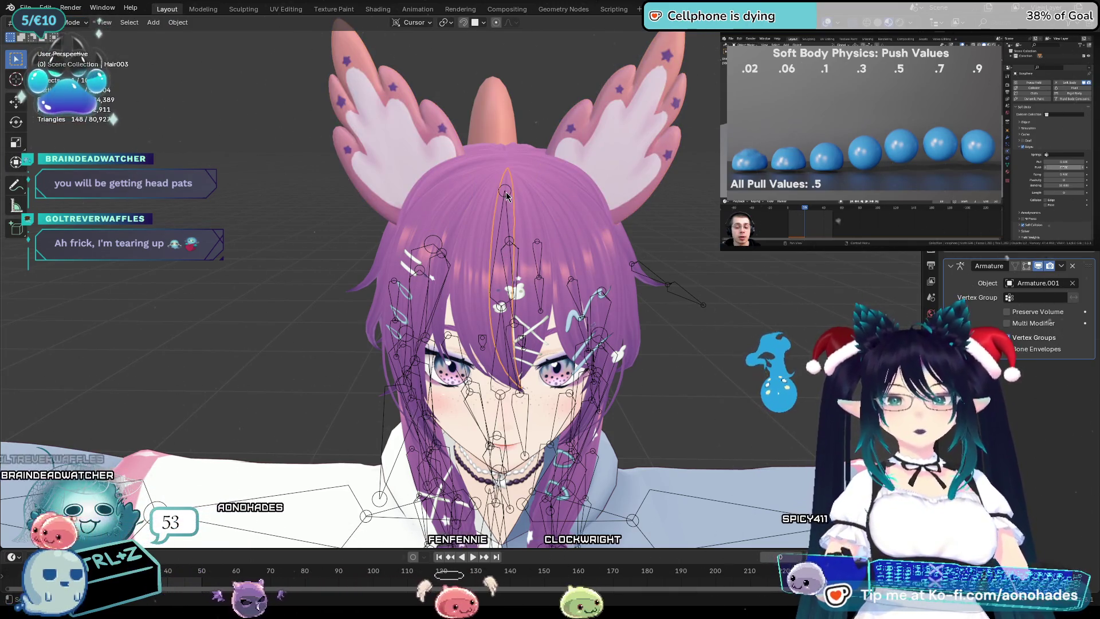
pyautogui.click(498, 233)
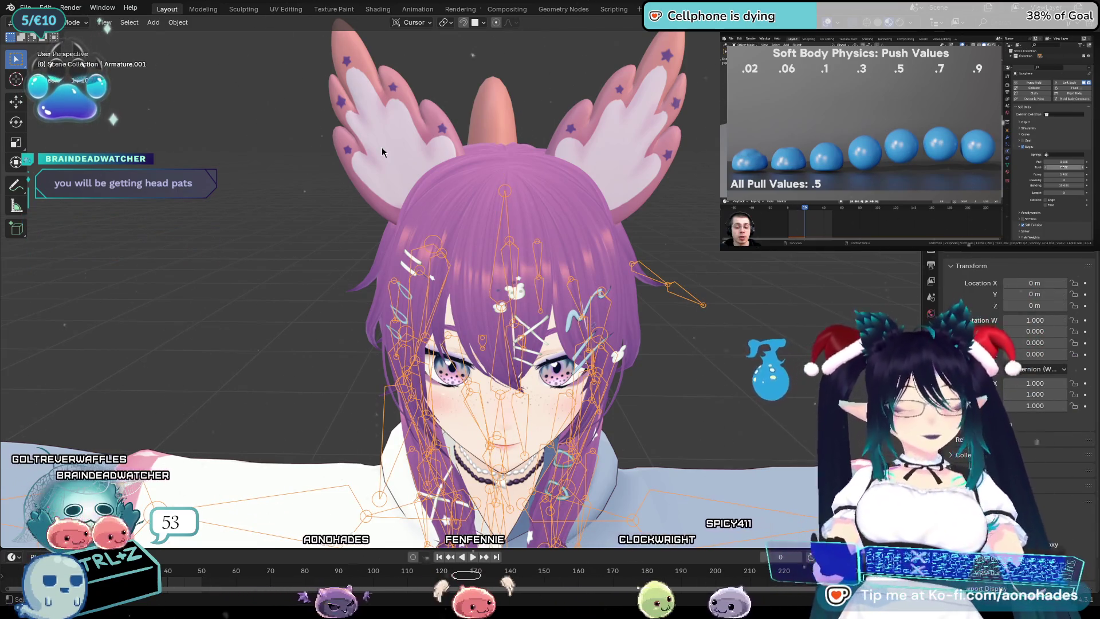
# Re-enter weight painting on the Ears, undo removing their Armature modifier, and return to Object Mode on the armature.
pyautogui.keyDown('shift'); pyautogui.click(349, 118); pyautogui.keyUp('shift')
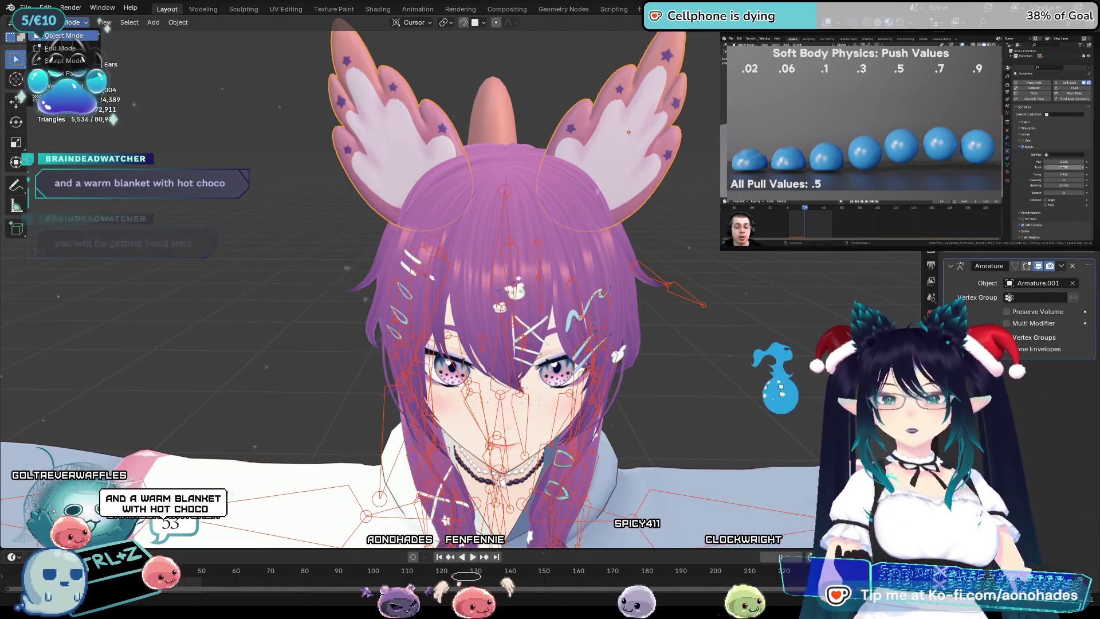
pyautogui.hotkey('ctrl', 'Tab')
pyautogui.moveTo(482, 172)
pyautogui.mouseDown(button='middle')
pyautogui.moveTo(602, 218)
pyautogui.moveTo(939, 295)
pyautogui.mouseUp(button='middle')
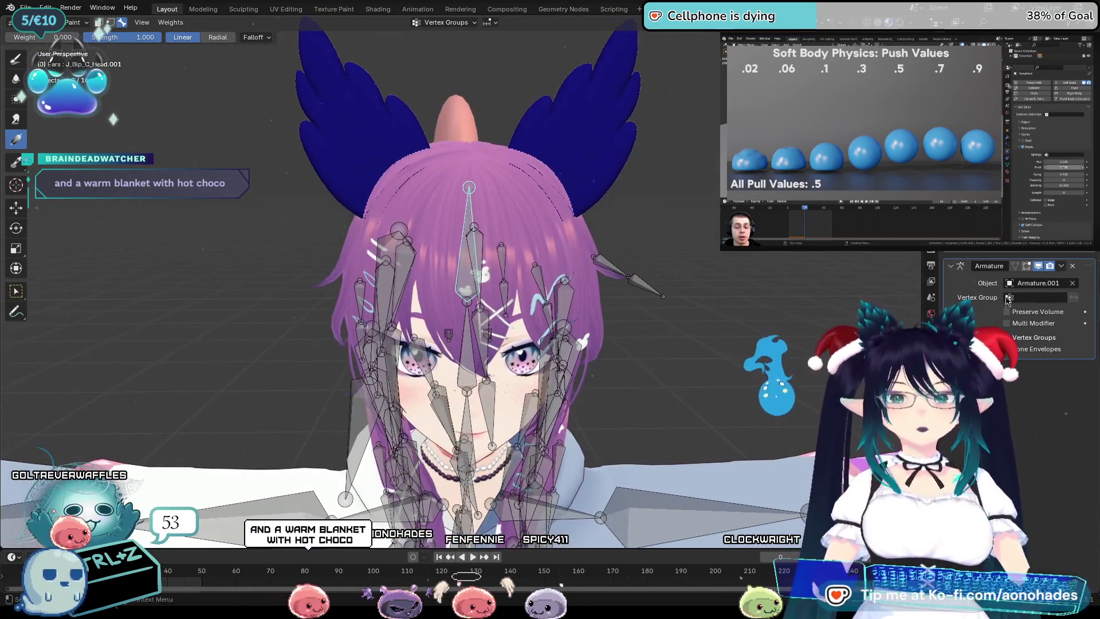
pyautogui.click(1072, 270)
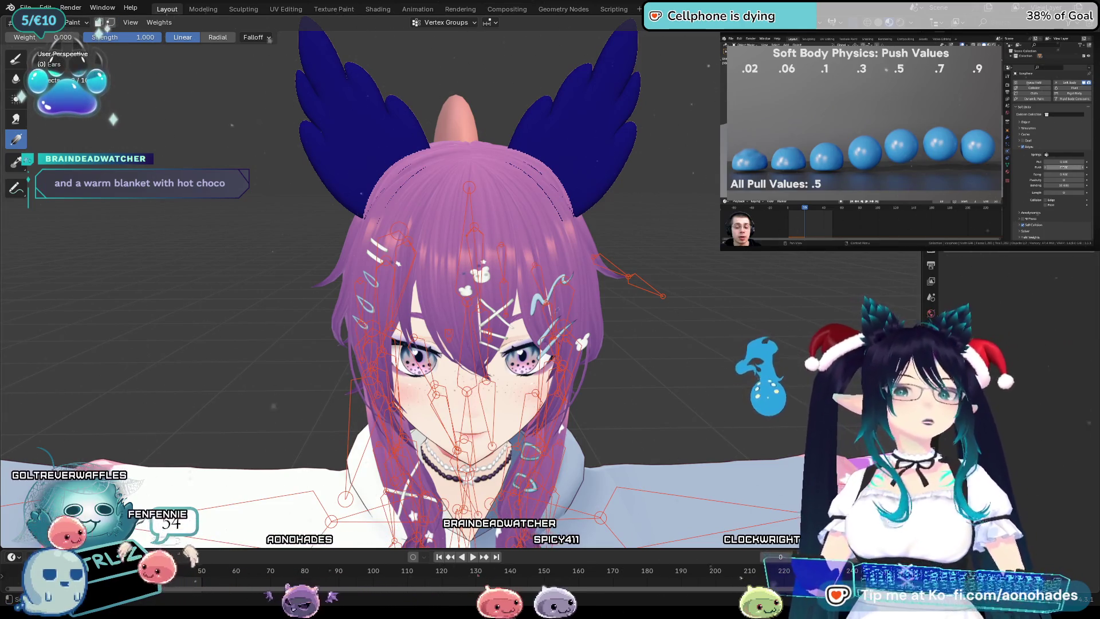
pyautogui.hotkey('ctrl', 'z')
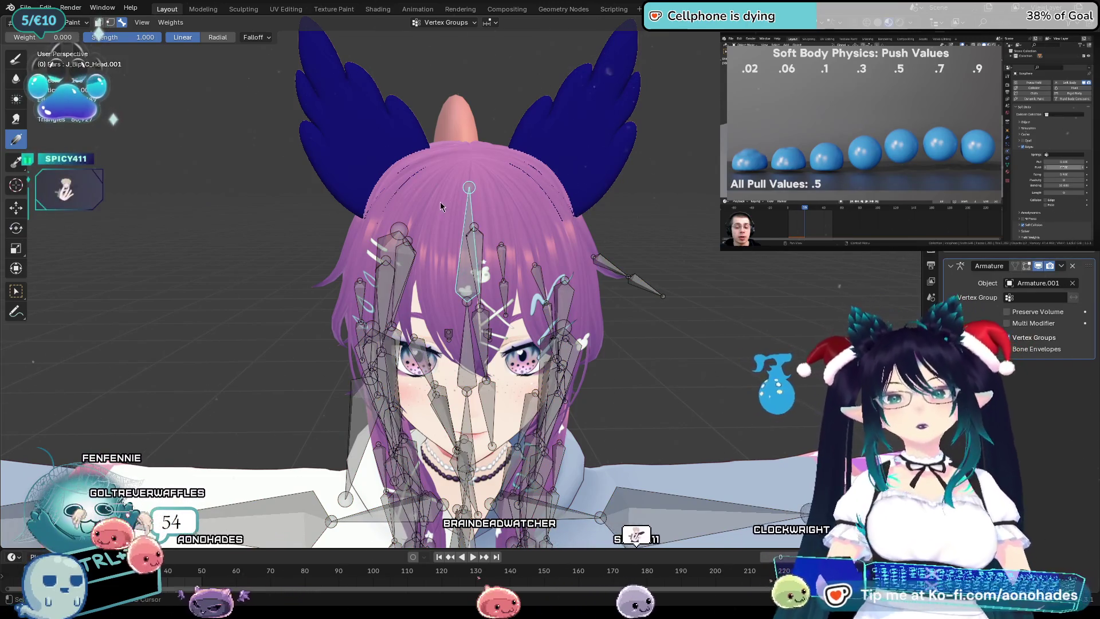
pyautogui.scroll(1, 458, 225)
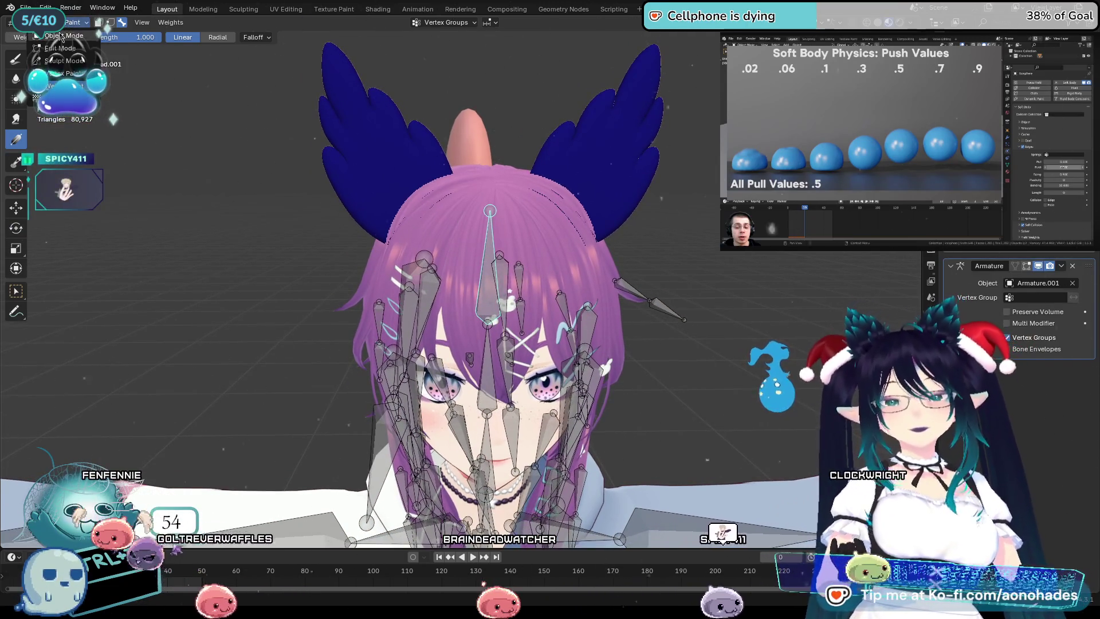
pyautogui.click(73, 21)
pyautogui.click(73, 39)
pyautogui.click(525, 260)
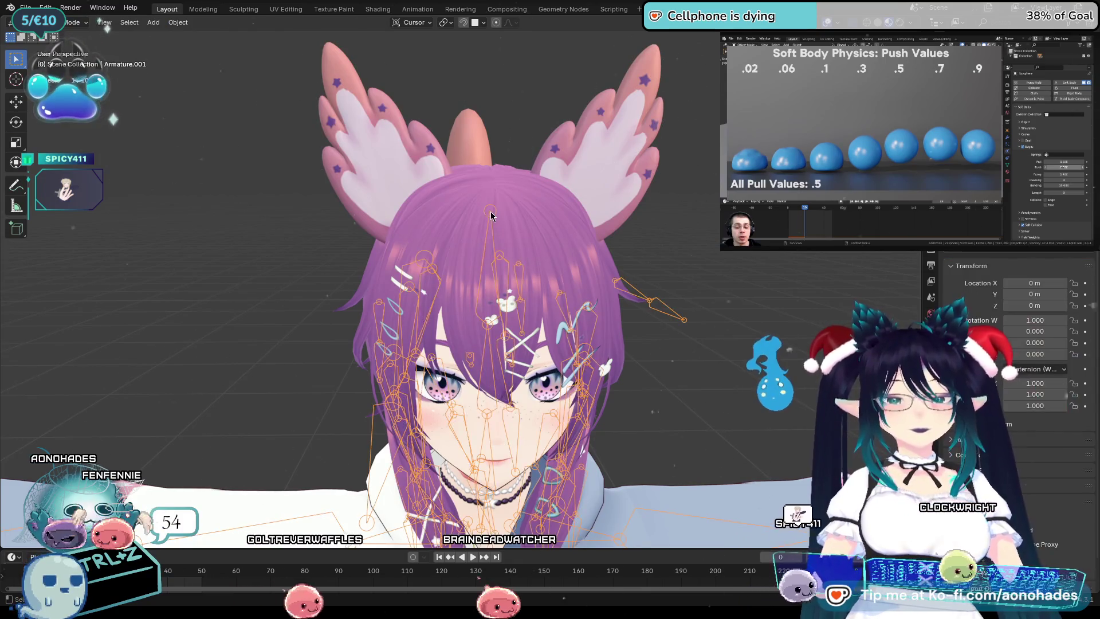
# In Edit Mode, try deleting and duplicating the head bone, then restore the original J_Bip_C_Head.
pyautogui.press('Tab')
pyautogui.scroll(2, 523, 269)
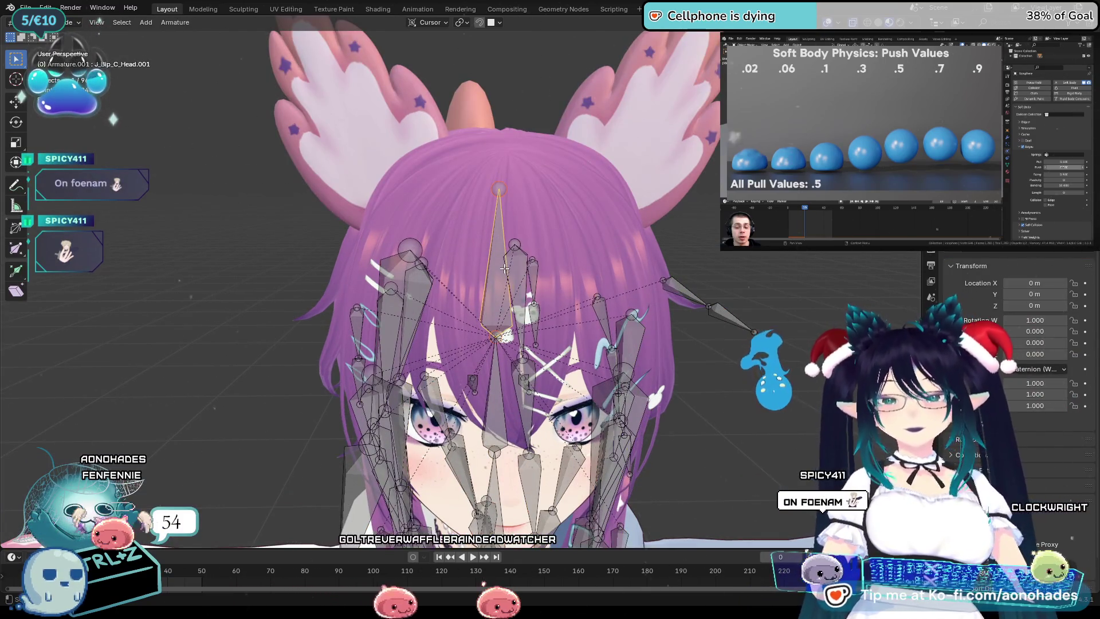
pyautogui.press('x')
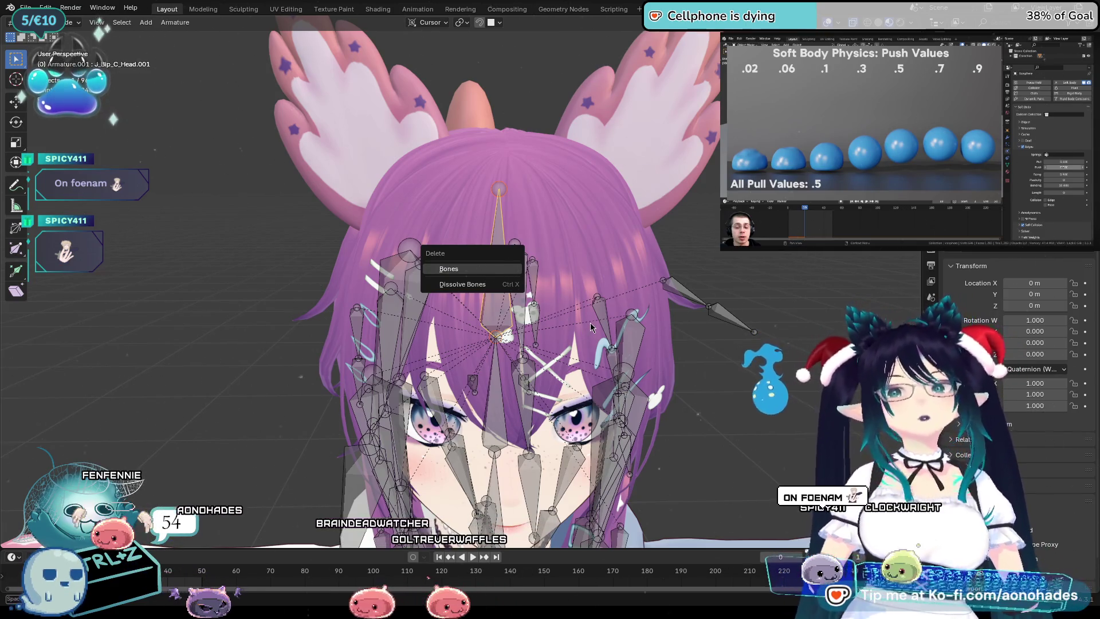
pyautogui.press('Return')
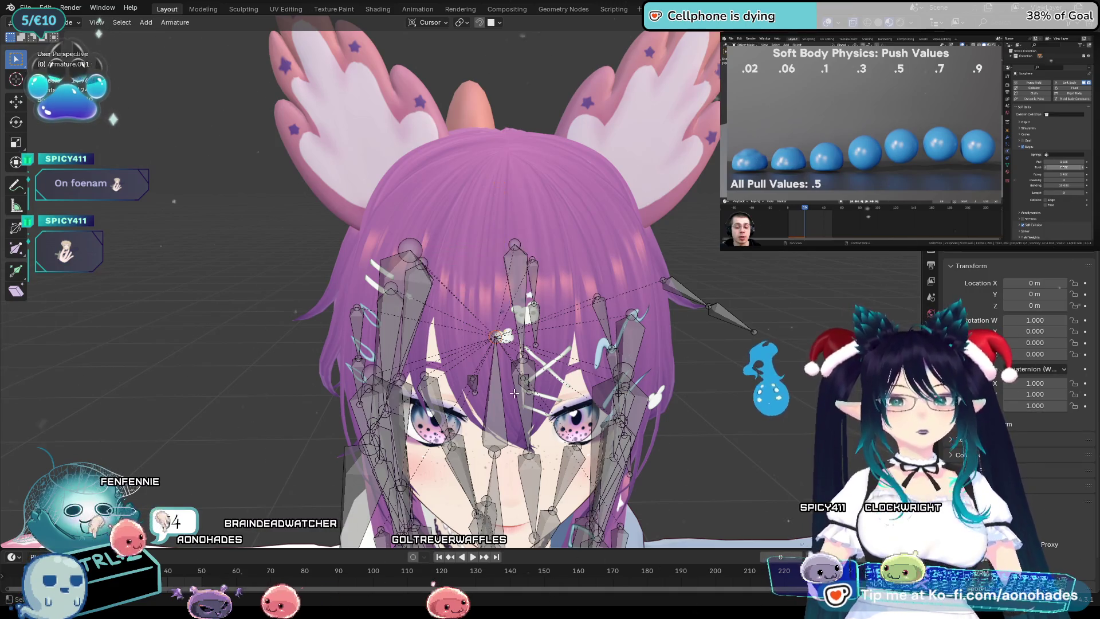
pyautogui.hotkey('shift', 'd')
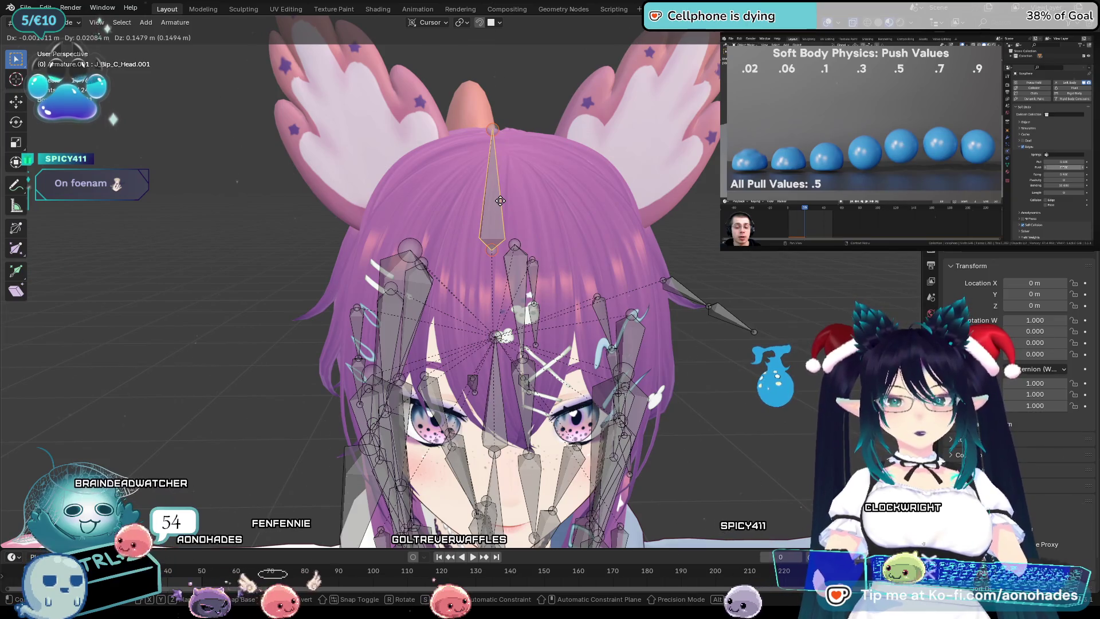
pyautogui.press('Escape')
pyautogui.hotkey('ctrl', 'z')
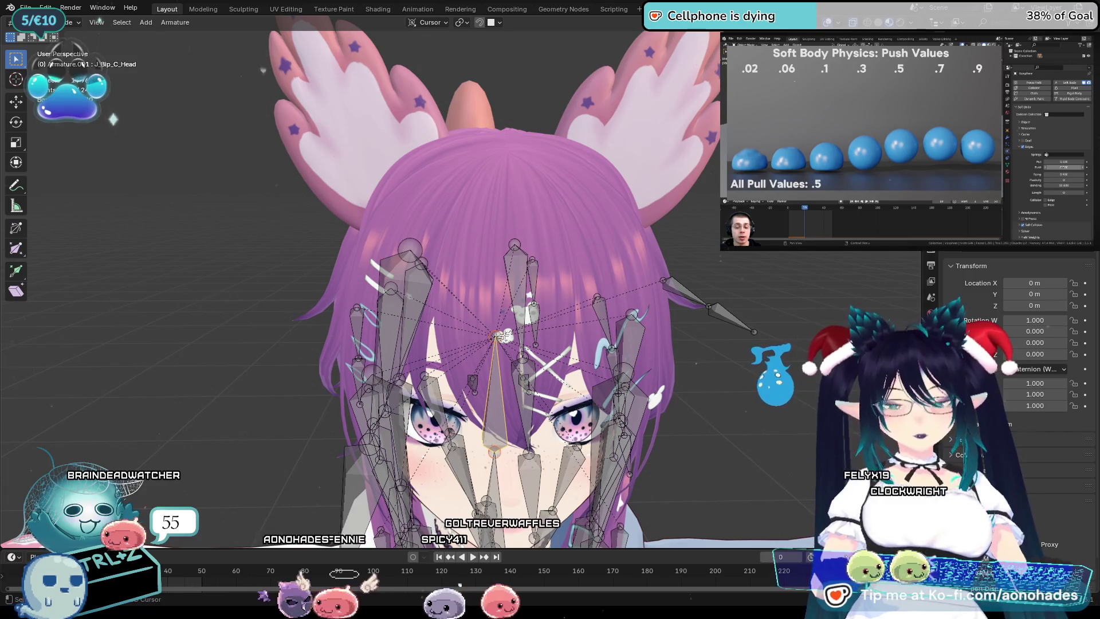
# Extrude a new bone from the head bone, tilt and move it onto the left ear, and scale it smaller.
pyautogui.press('e')
pyautogui.click(478, 139)
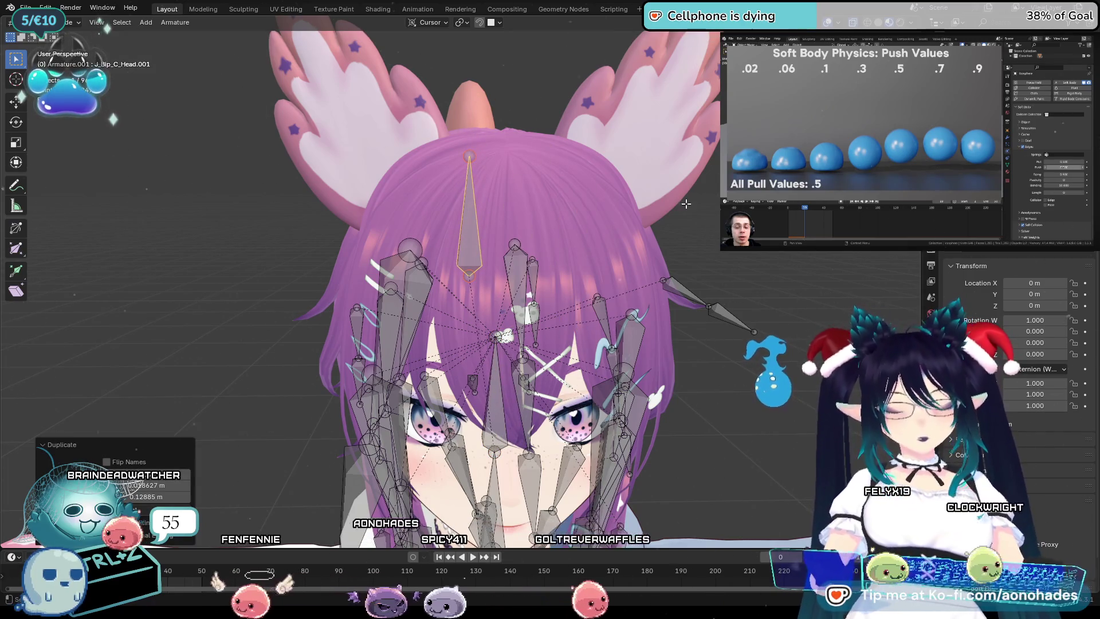
pyautogui.press('r')
pyautogui.click(564, 162)
pyautogui.press('g')
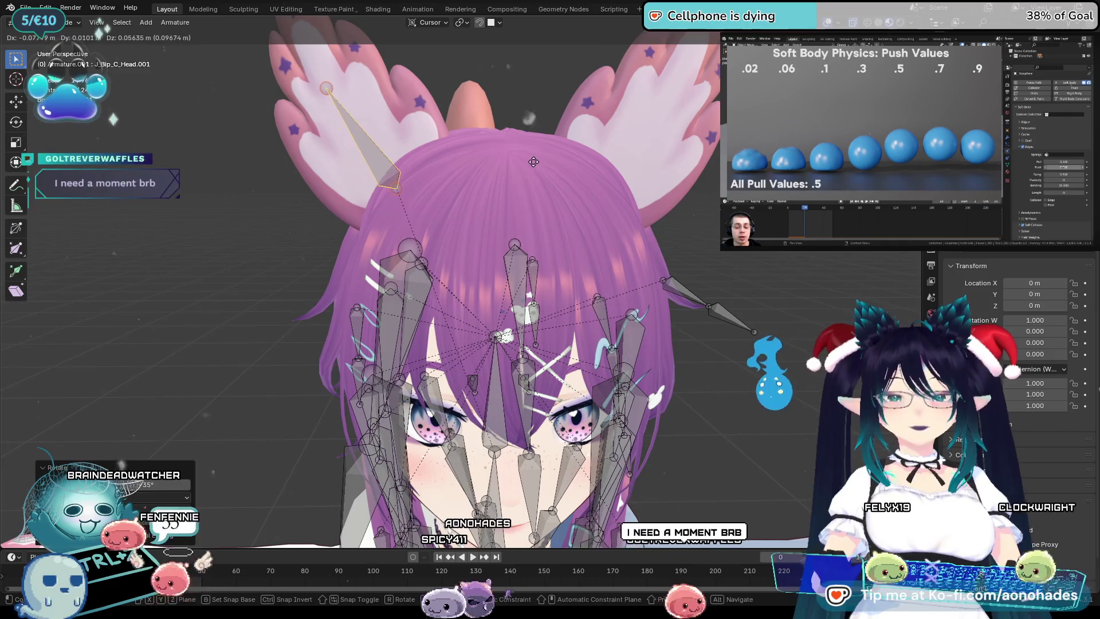
pyautogui.click(597, 200)
pyautogui.press('KP_1')
pyautogui.press('s')
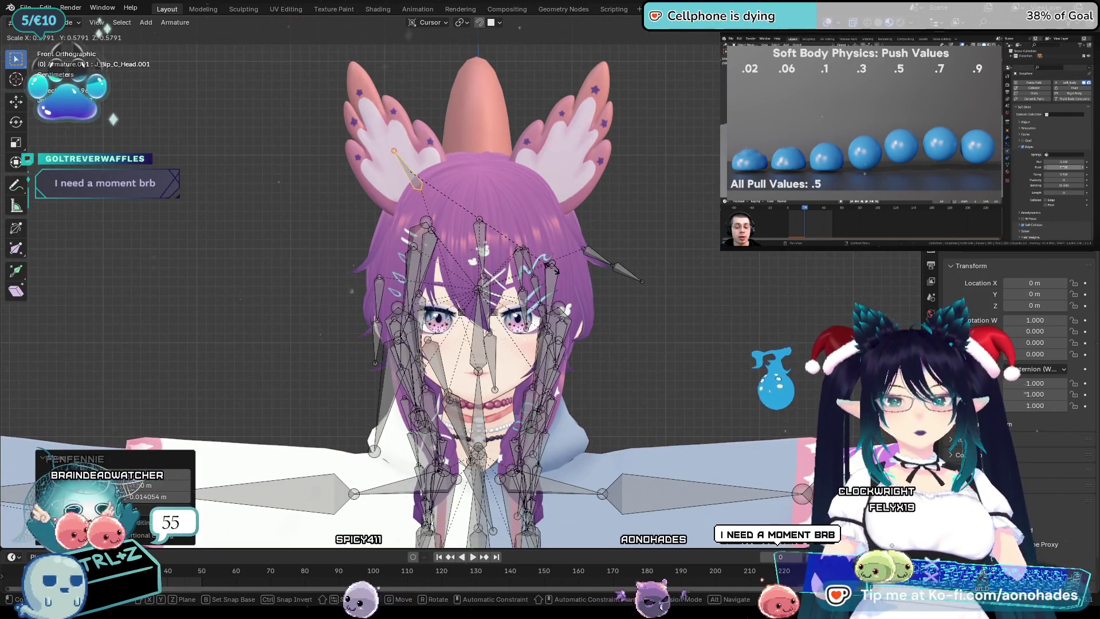
pyautogui.click(546, 269)
# Clear the new ear bone's parent through the parenting options.
pyautogui.hotkey('ctrl', 'p')
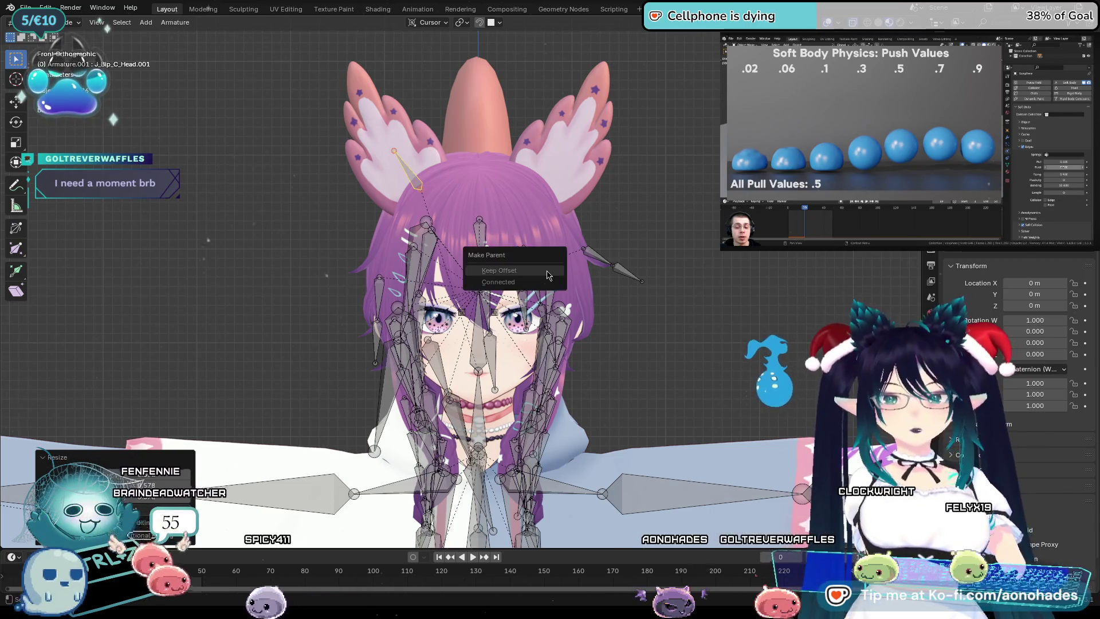
pyautogui.click(563, 269)
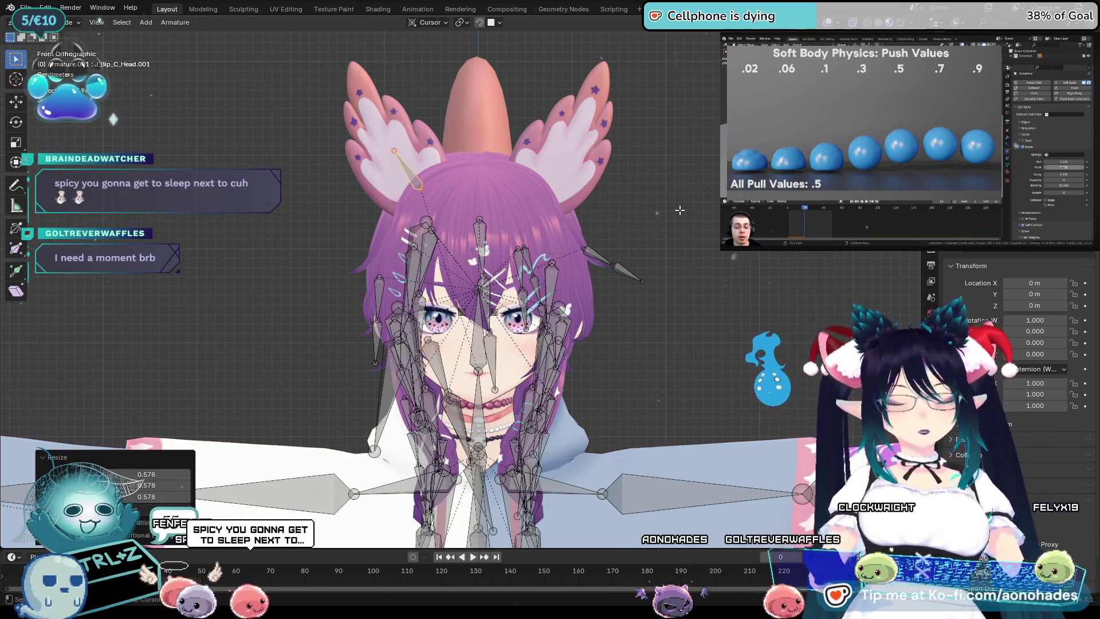
pyautogui.hotkey('ctrl', 'p')
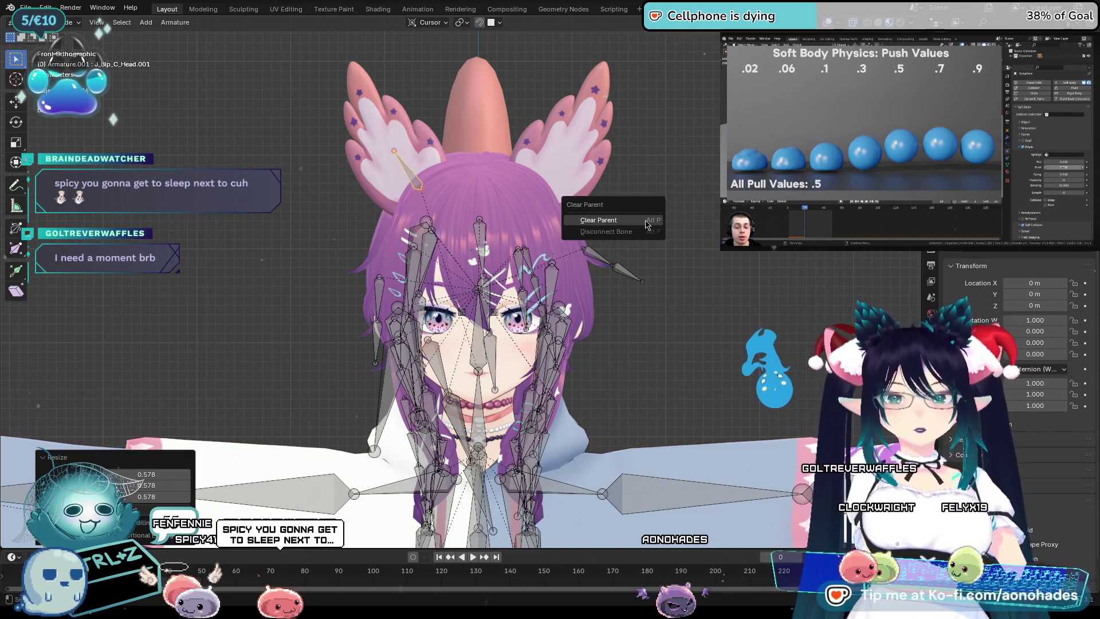
pyautogui.click(633, 221)
pyautogui.keyDown('shift'); pyautogui.moveTo(677, 162); pyautogui.dragTo(673, 177, button='middle'); pyautogui.keyUp('shift')
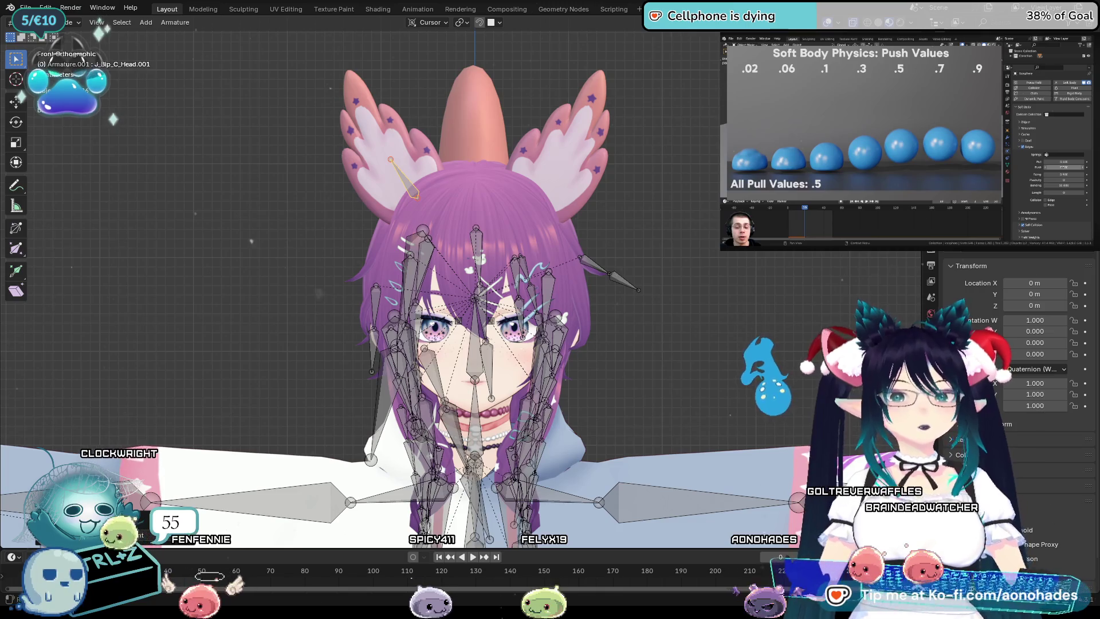
pyautogui.scroll(2, 672, 372)
pyautogui.scroll(2, 671, 372)
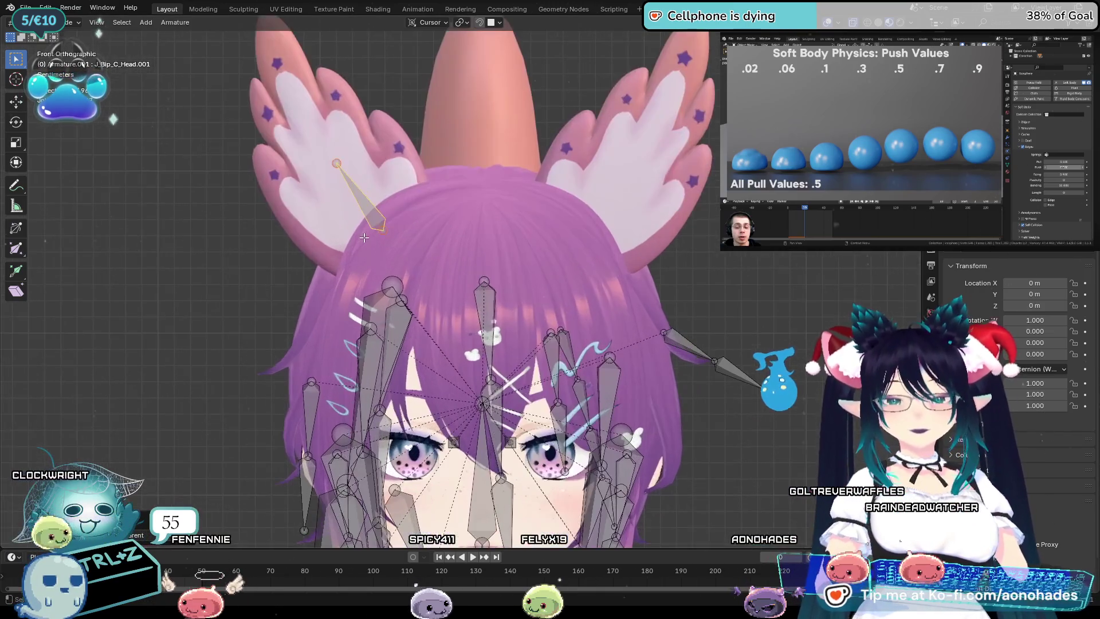
pyautogui.scroll(2, 672, 372)
pyautogui.scroll(1, 672, 372)
# Move the left-ear bone along Y into the ear in side view and angle it in front view.
pyautogui.moveTo(672, 372); pyautogui.dragTo(603, 351, button='middle')
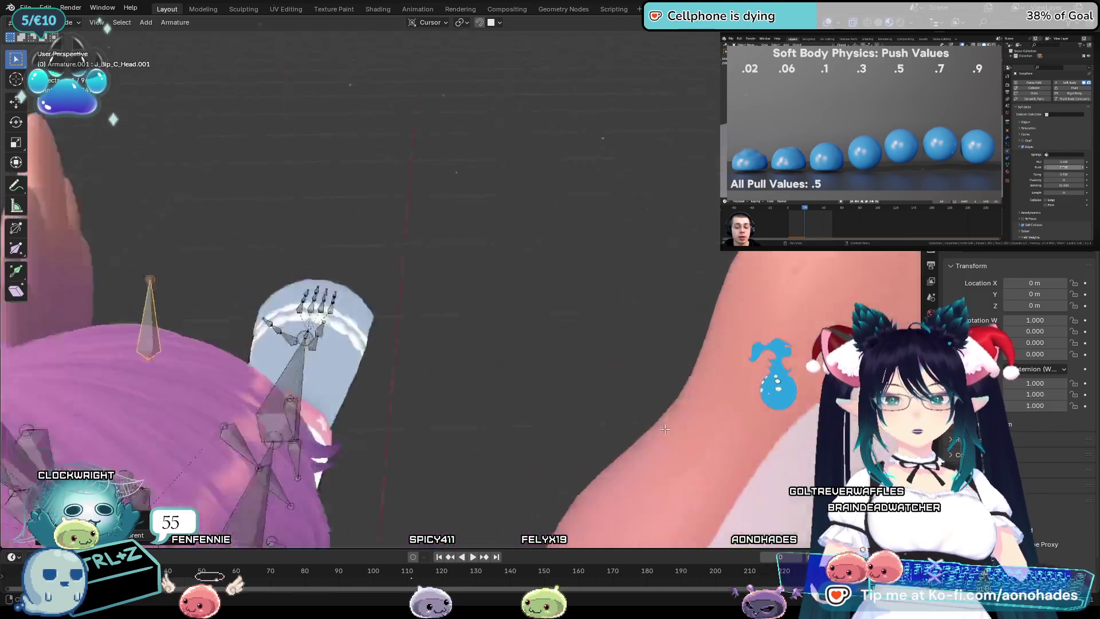
pyautogui.press('KP_3')
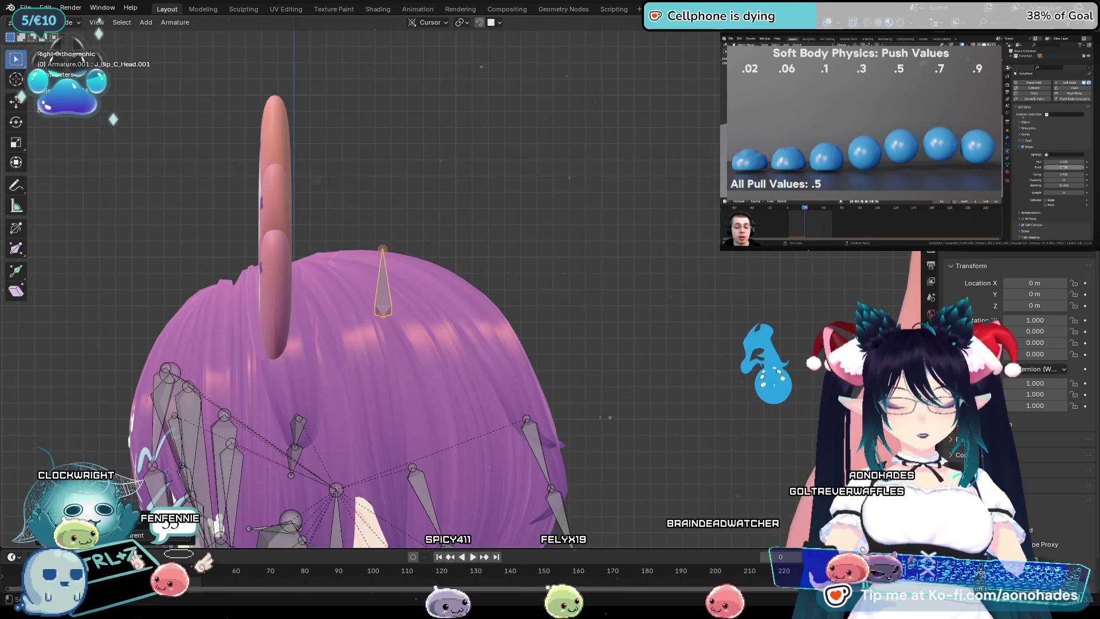
pyautogui.press('g')
pyautogui.press('y')
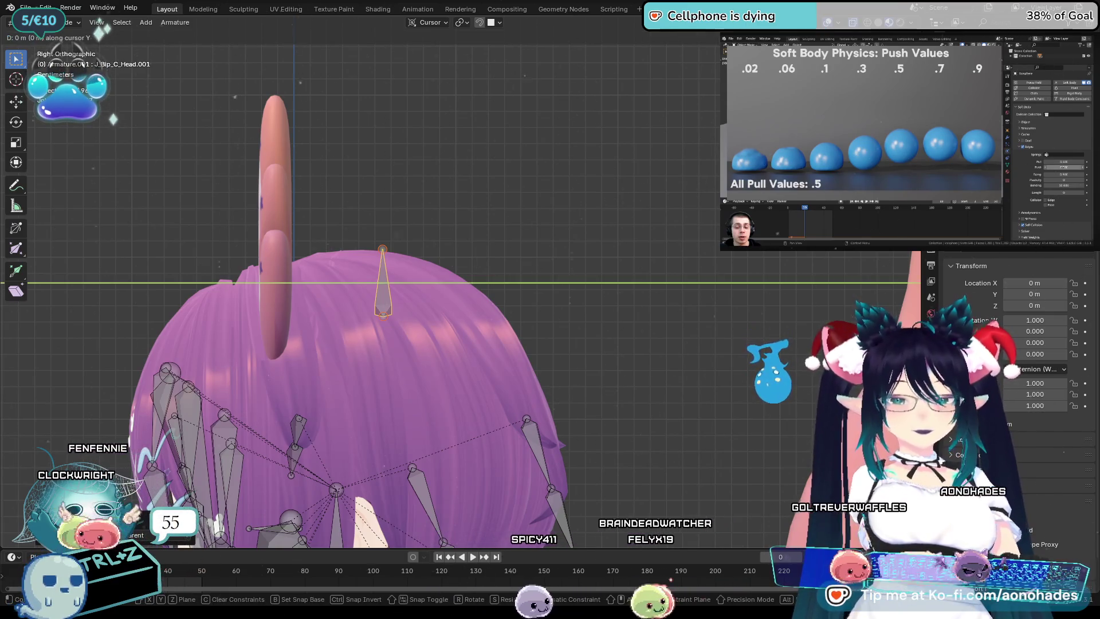
pyautogui.click(642, 196)
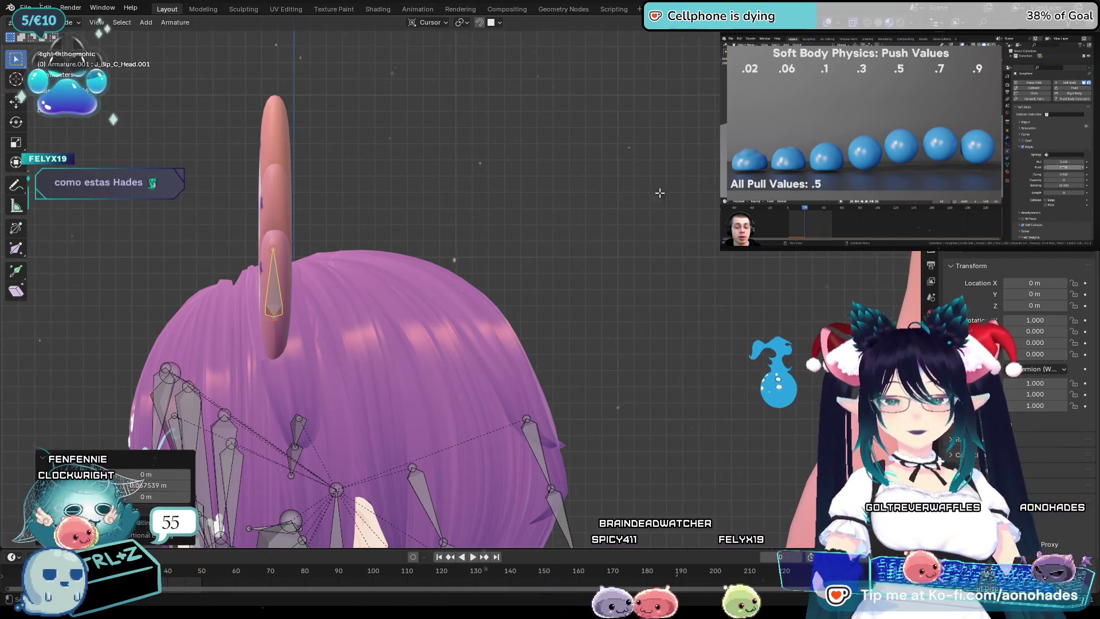
pyautogui.press('KP_1')
pyautogui.scroll(2, 624, 169)
pyautogui.press('r')
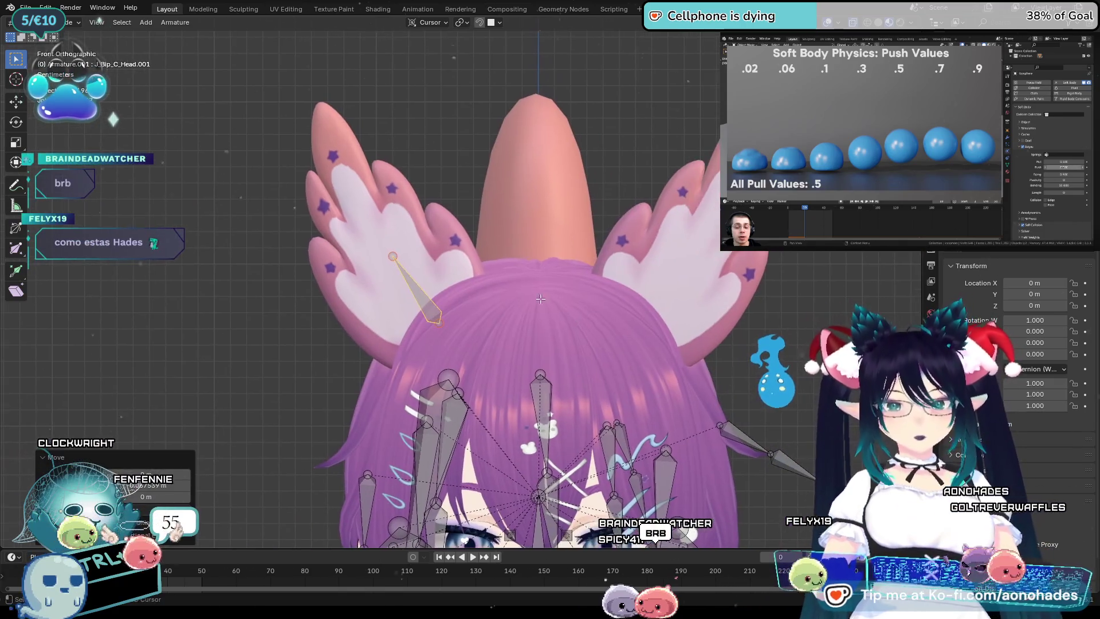
pyautogui.click(625, 169)
pyautogui.press('e')
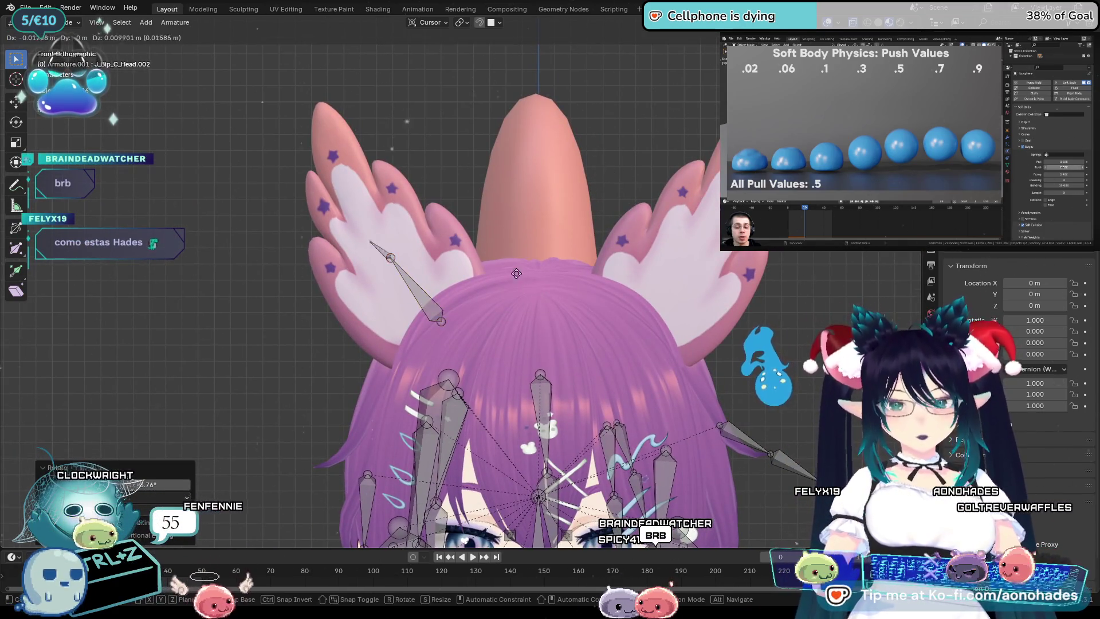
pyautogui.press('Escape')
pyautogui.hotkey('ctrl', 'z')
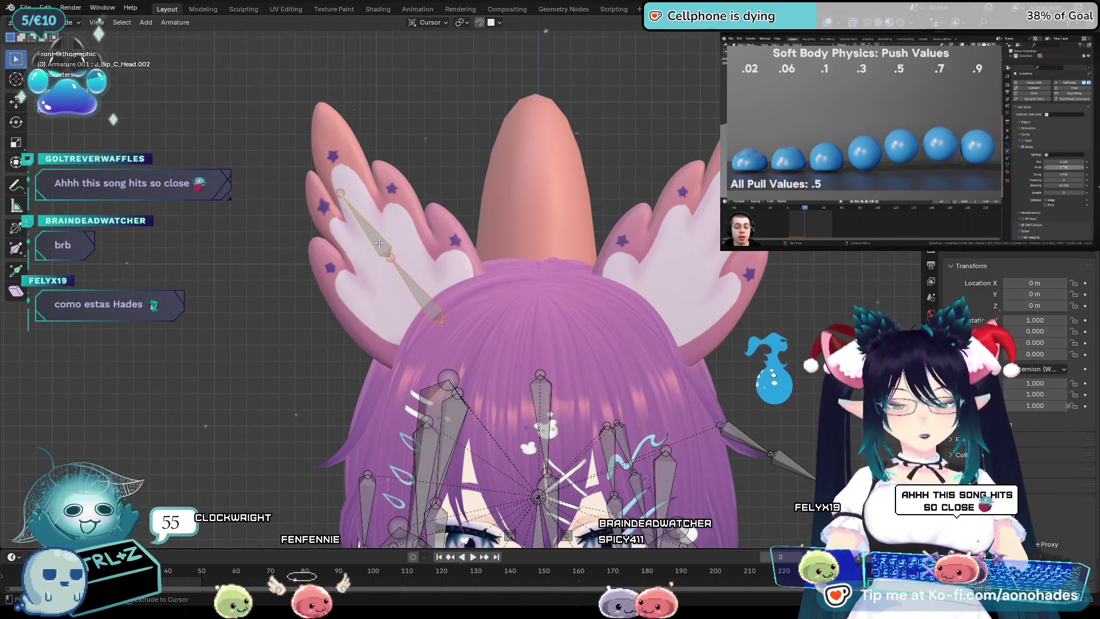
# Duplicate the ear bone onto the right-hand ear and rotate it to a matching angle.
pyautogui.hotkey('shift', 'd')
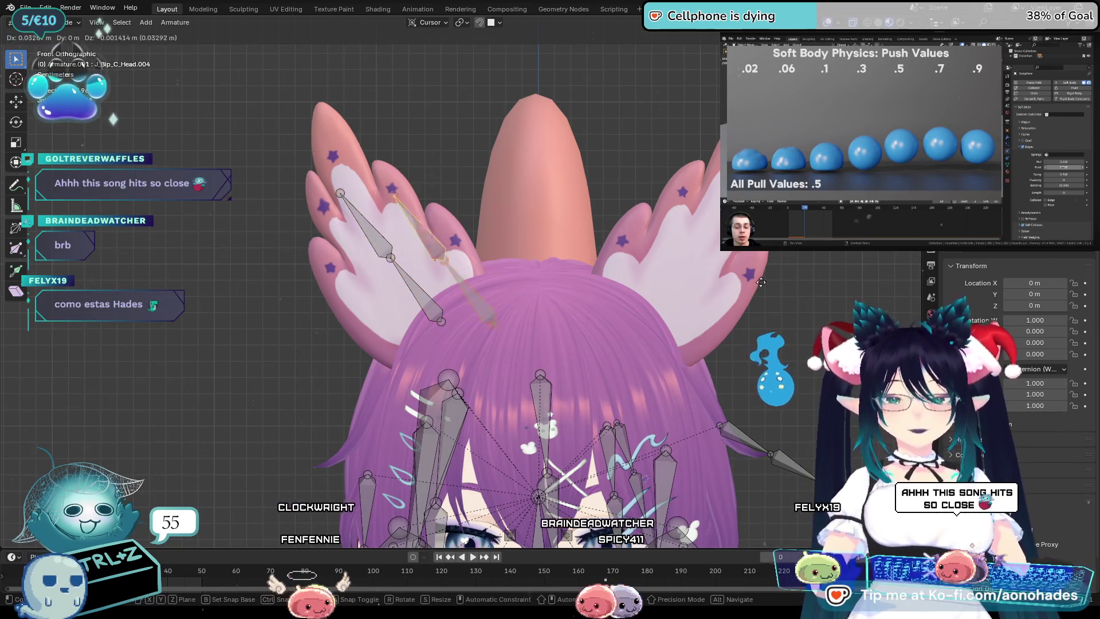
pyautogui.click(900, 285)
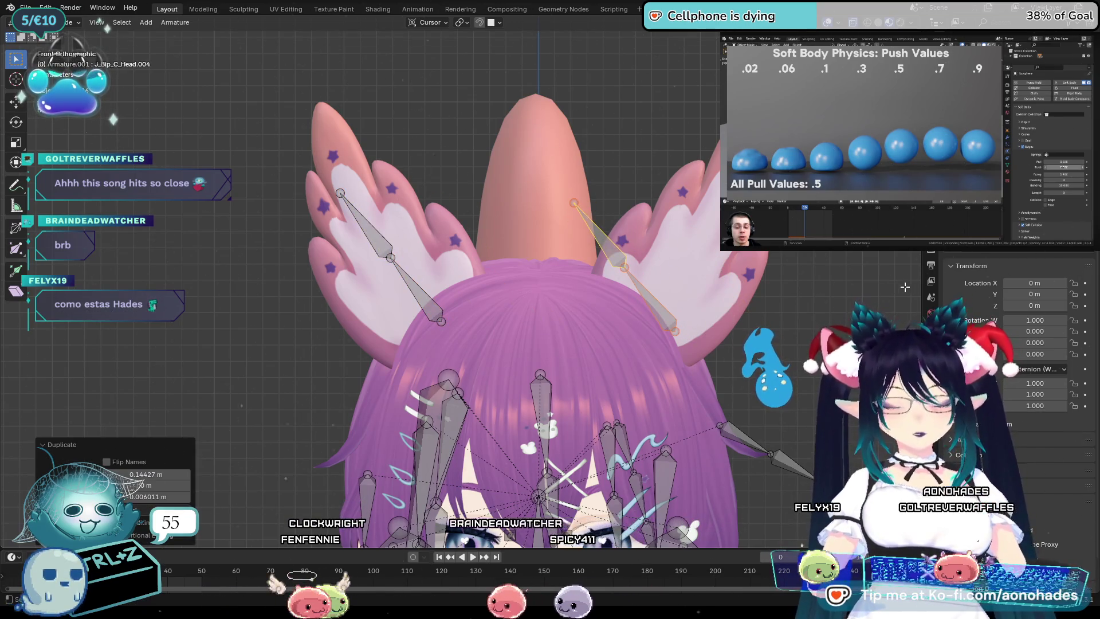
pyautogui.press('r')
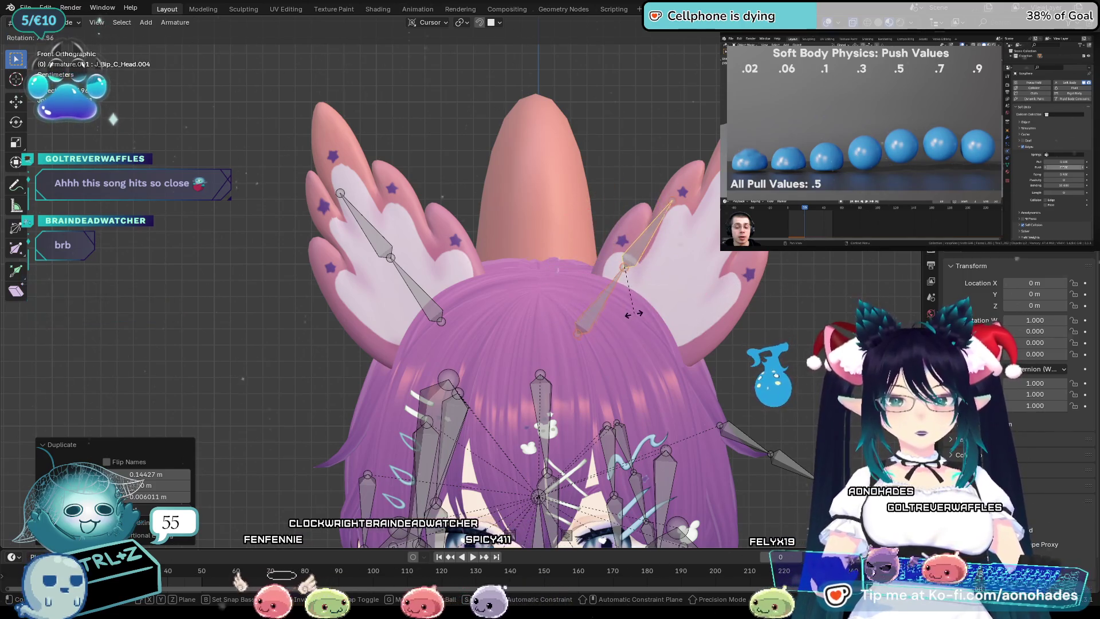
pyautogui.click(633, 313)
pyautogui.press('g')
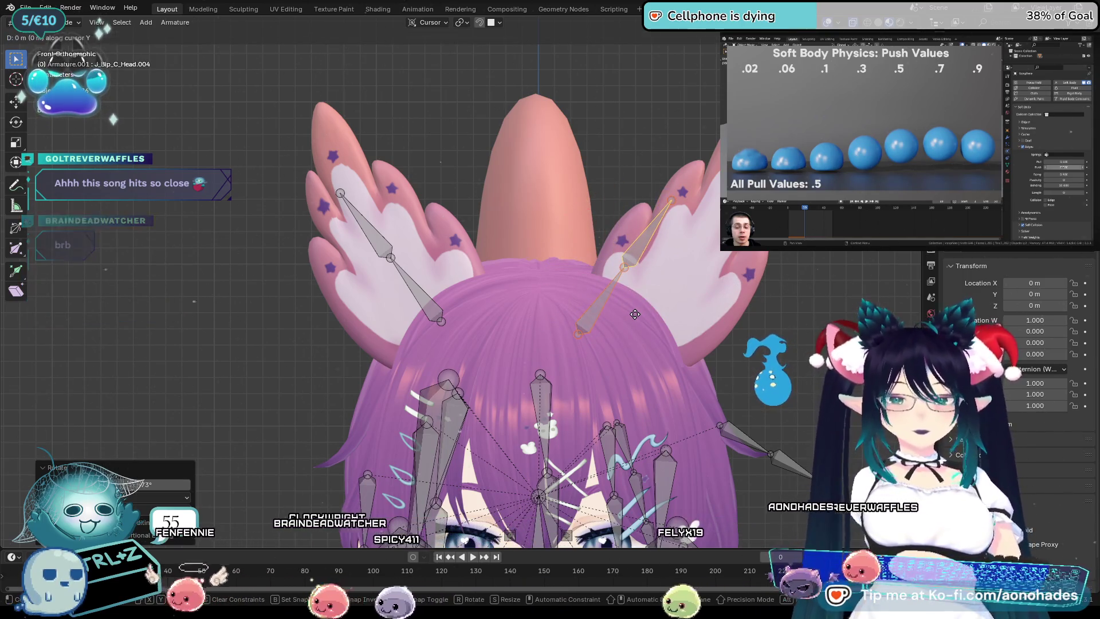
pyautogui.press('x')
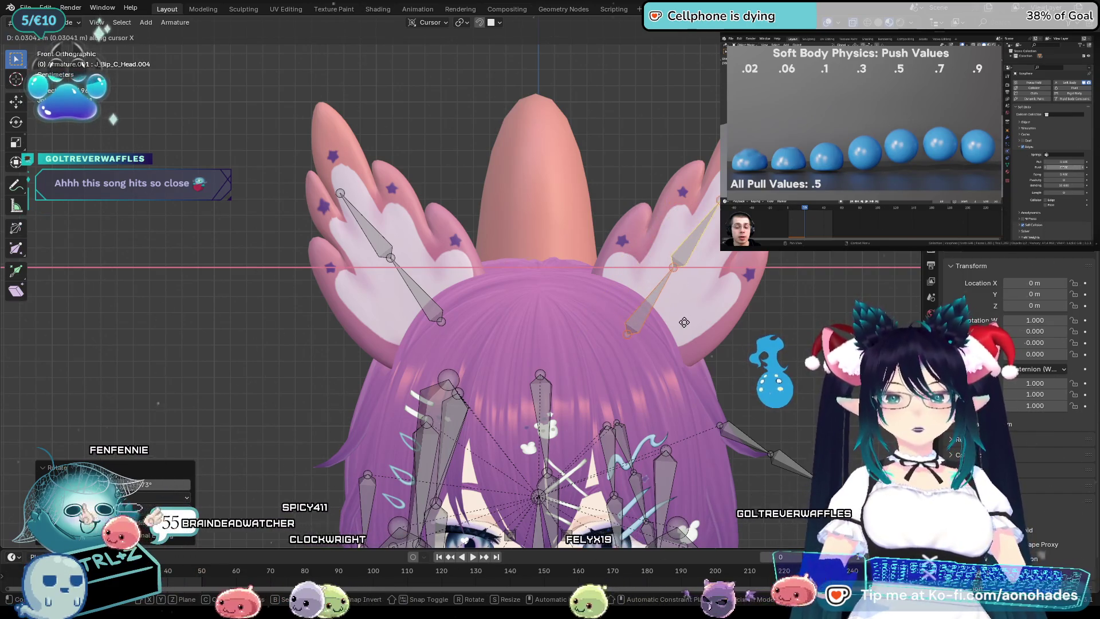
pyautogui.press('Escape')
pyautogui.click(374, 231)
pyautogui.click(417, 288)
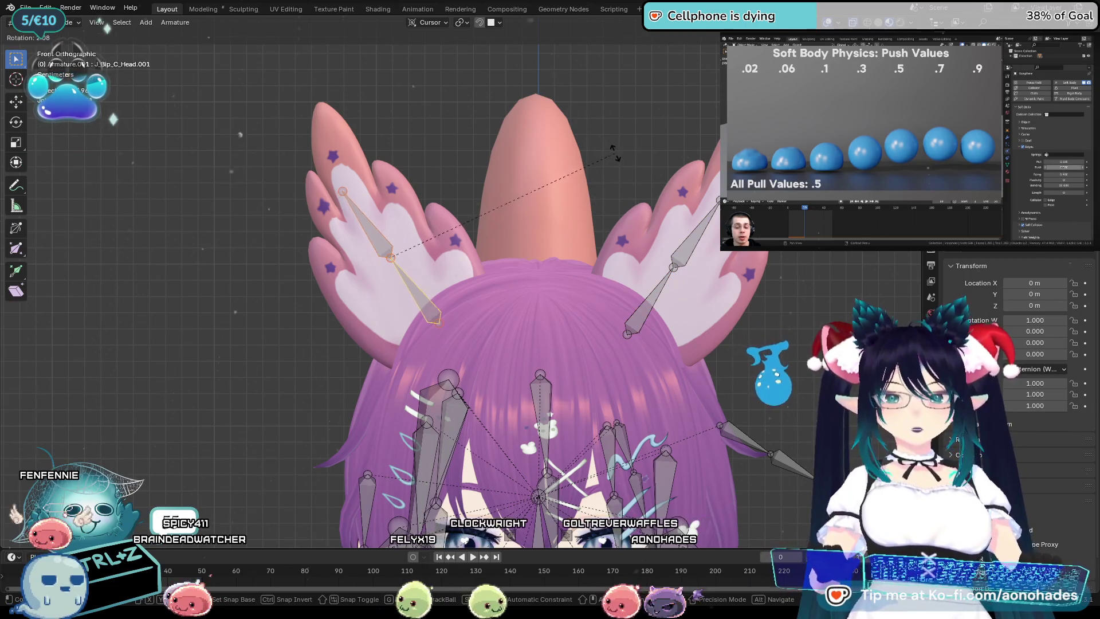
pyautogui.click(860, 299)
pyautogui.click(715, 268)
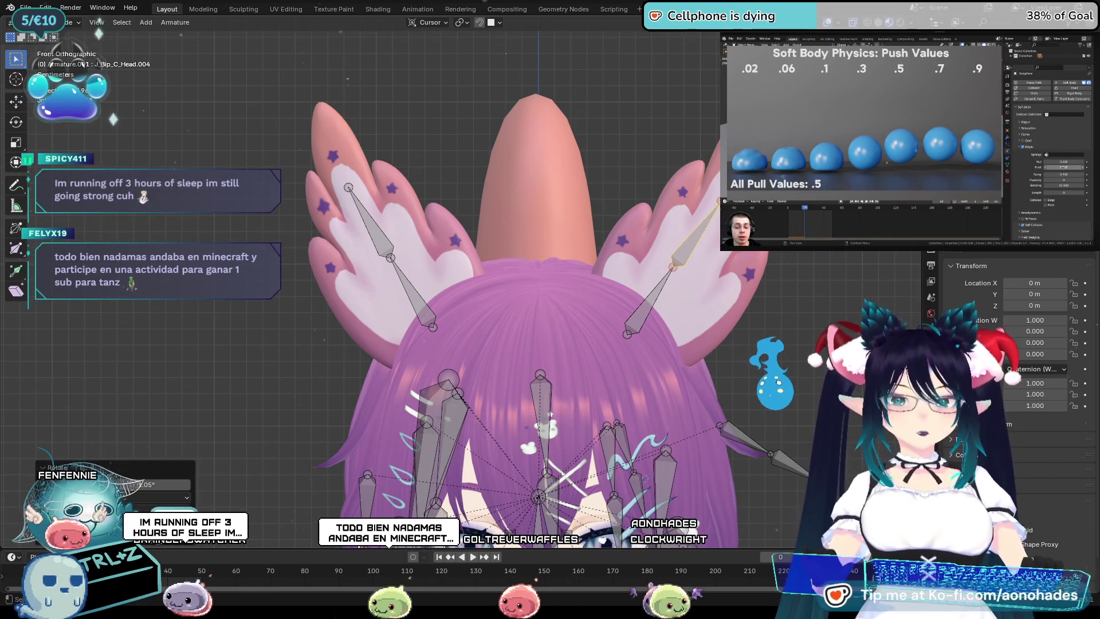
# Parent both ear bones to the J_Bip_C_Head bone with Ctrl+P, redoing it once, and verify in front view.
pyautogui.hotkey('ctrl', 'z')
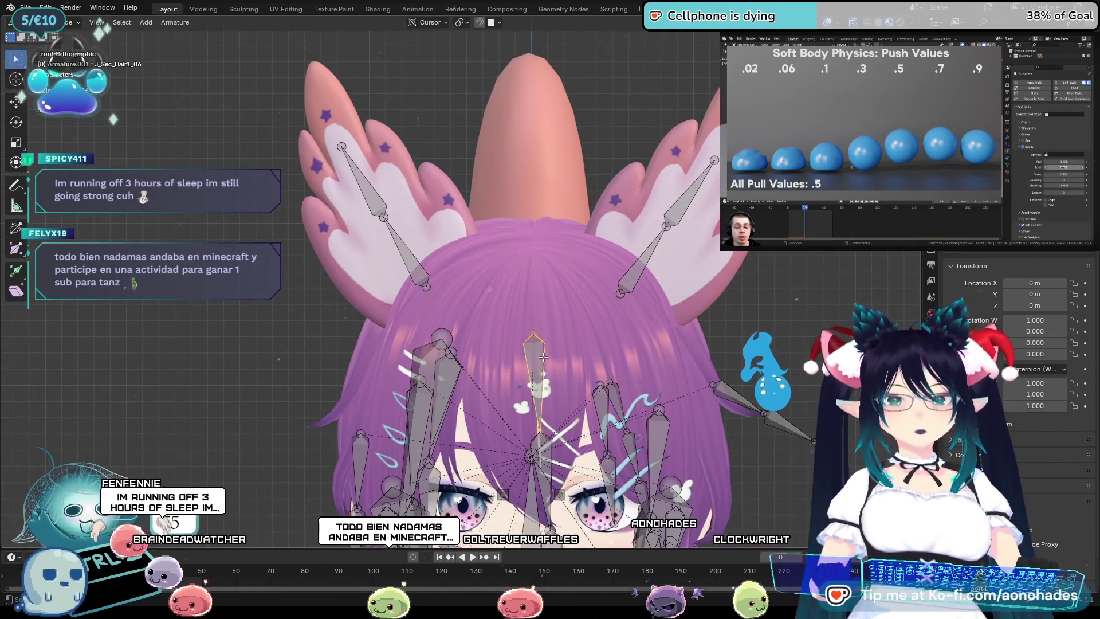
pyautogui.hotkey('ctrl', 'z')
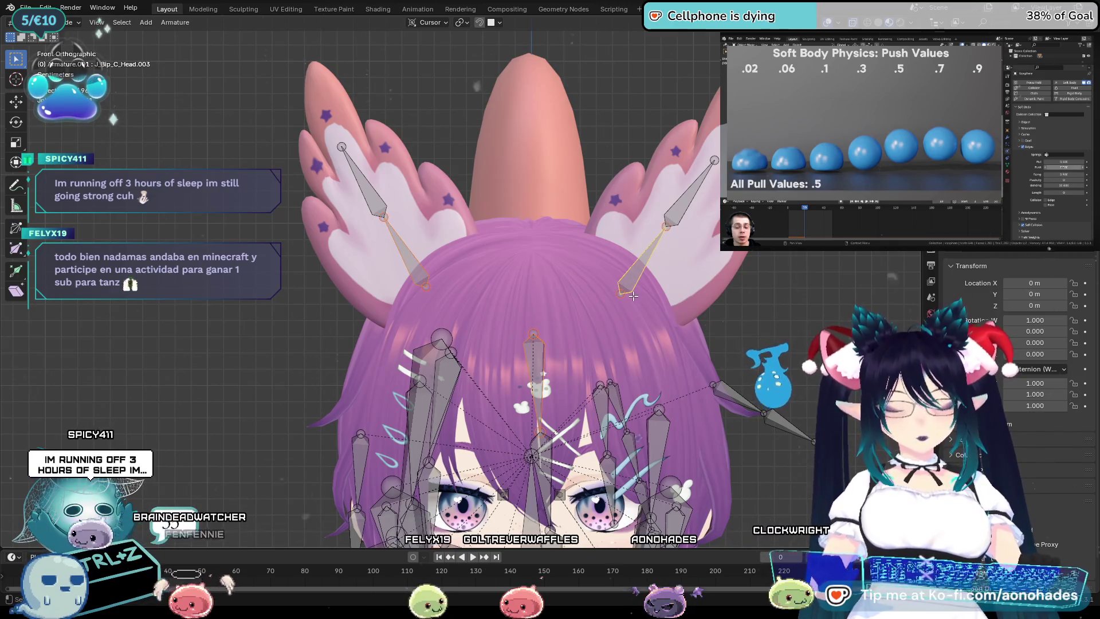
pyautogui.hotkey('ctrl', 'p')
pyautogui.click(628, 300)
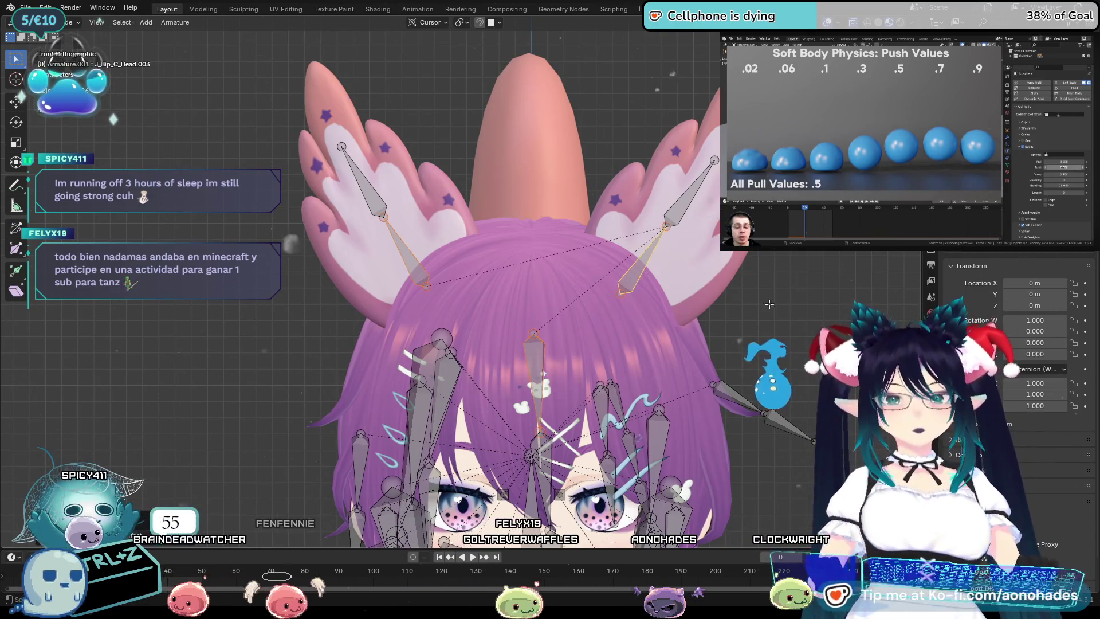
pyautogui.hotkey('ctrl', 'z')
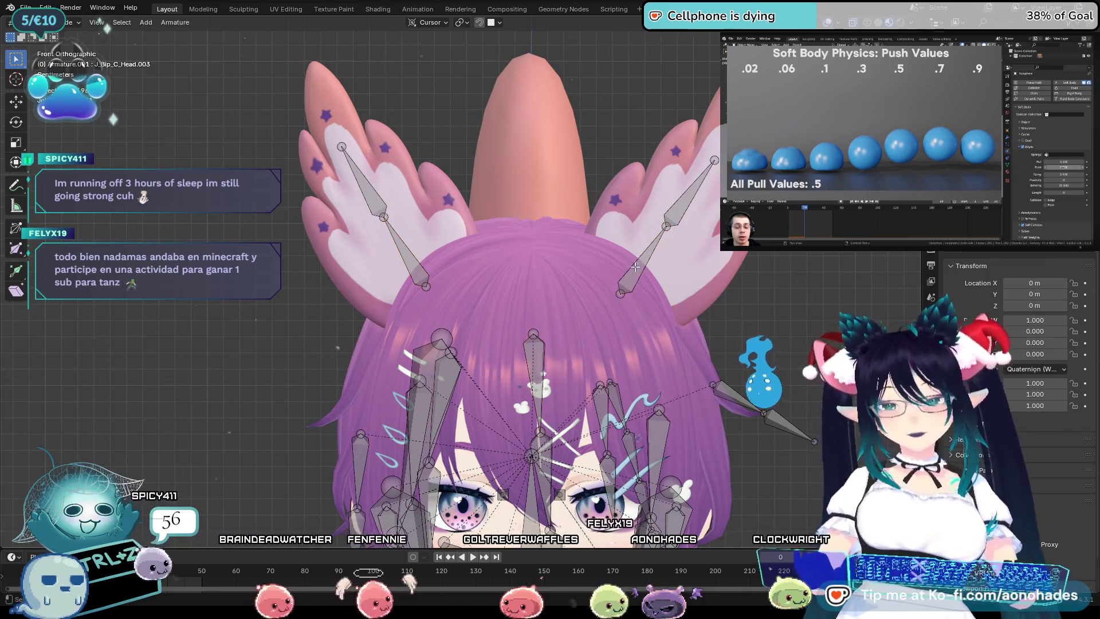
pyautogui.hotkey('ctrl', 'z')
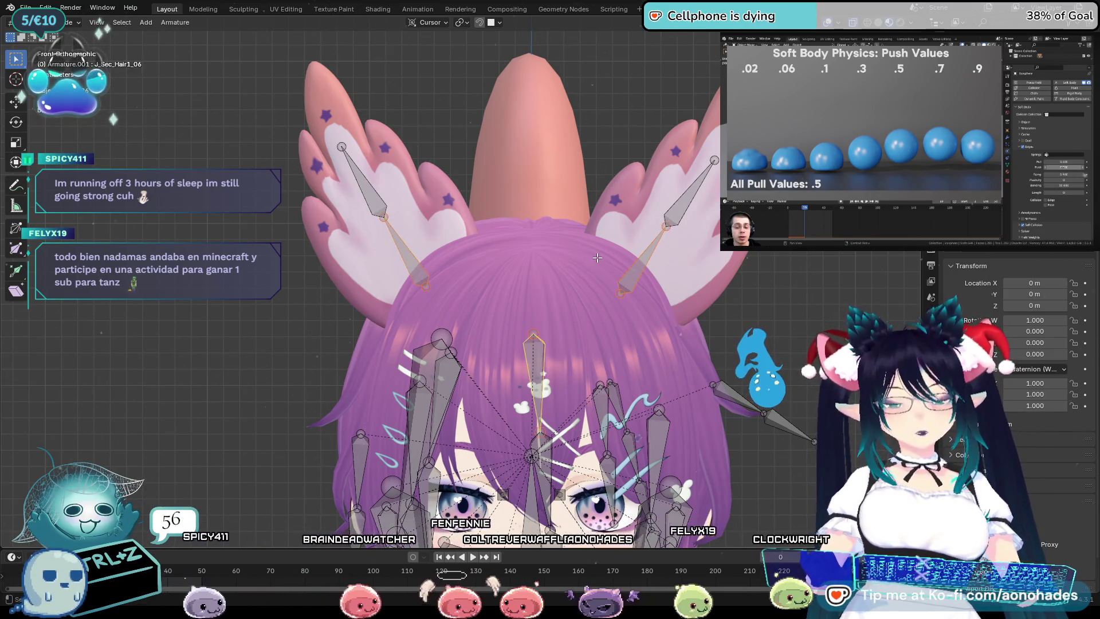
pyautogui.hotkey('ctrl', 'p')
pyautogui.click(598, 258)
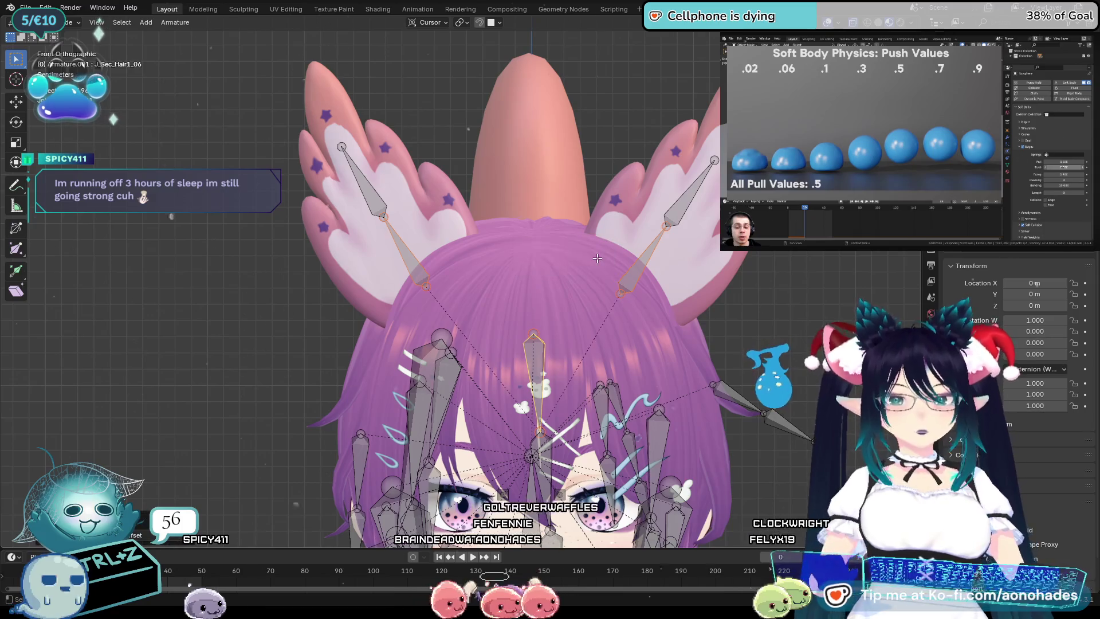
pyautogui.moveTo(736, 355)
pyautogui.mouseDown(button='middle')
pyautogui.moveTo(681, 331)
pyautogui.moveTo(751, 343)
pyautogui.moveTo(856, 287)
pyautogui.mouseUp(button='middle')
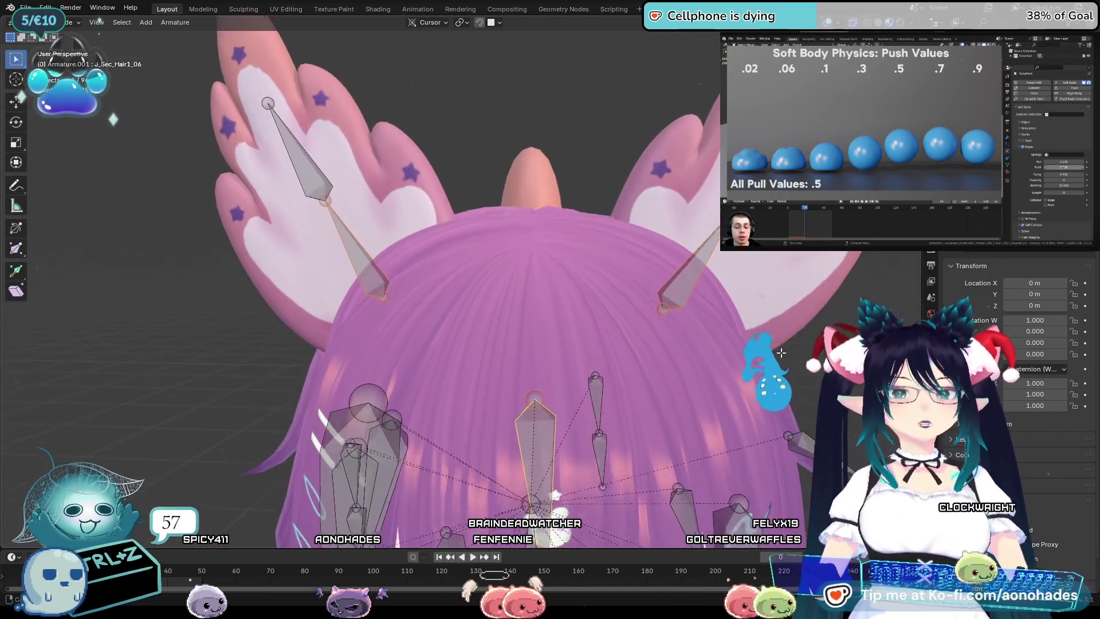
pyautogui.press('KP_1')
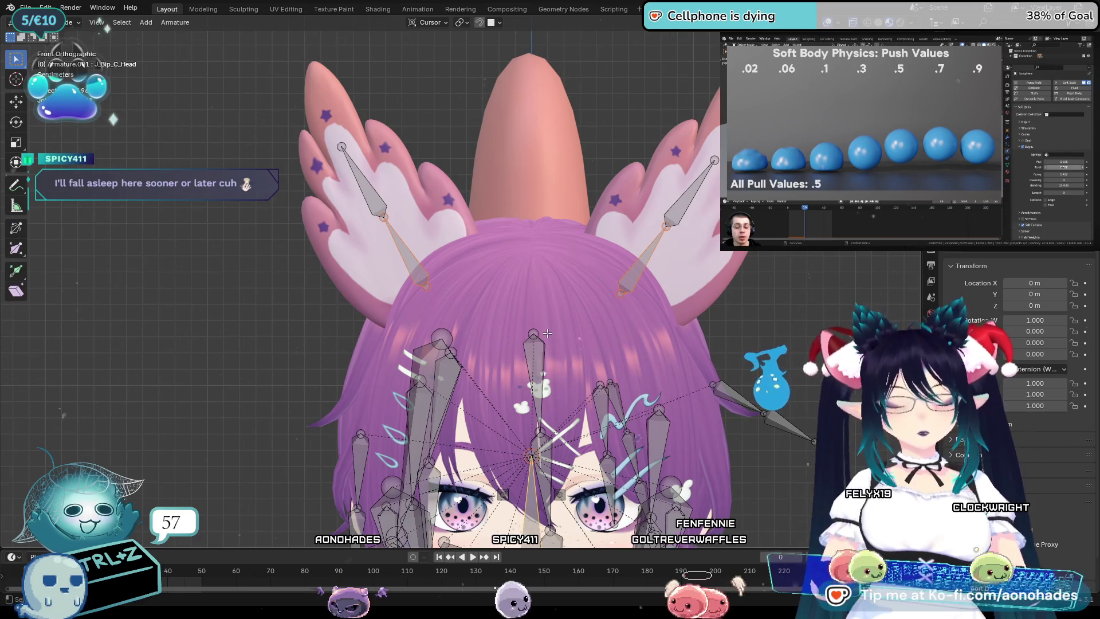
# Parent the ear bones to the head bone with Keep Offset and check the hierarchy from rear and front.
pyautogui.hotkey('ctrl', 'p')
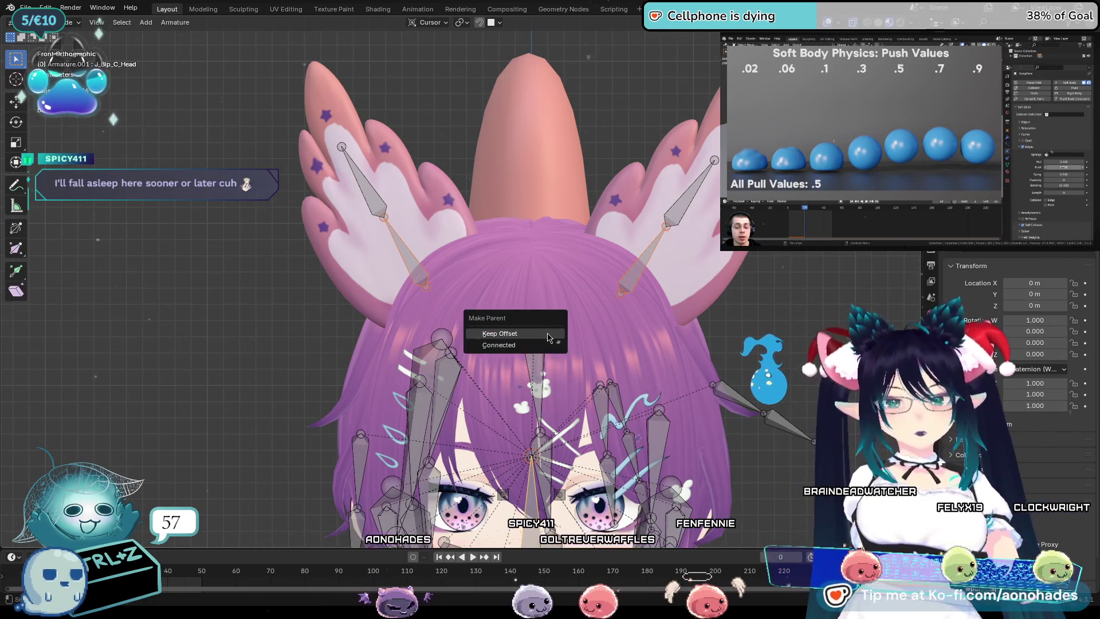
pyautogui.click(548, 337)
pyautogui.moveTo(547, 338); pyautogui.dragTo(99, 32, button='middle')
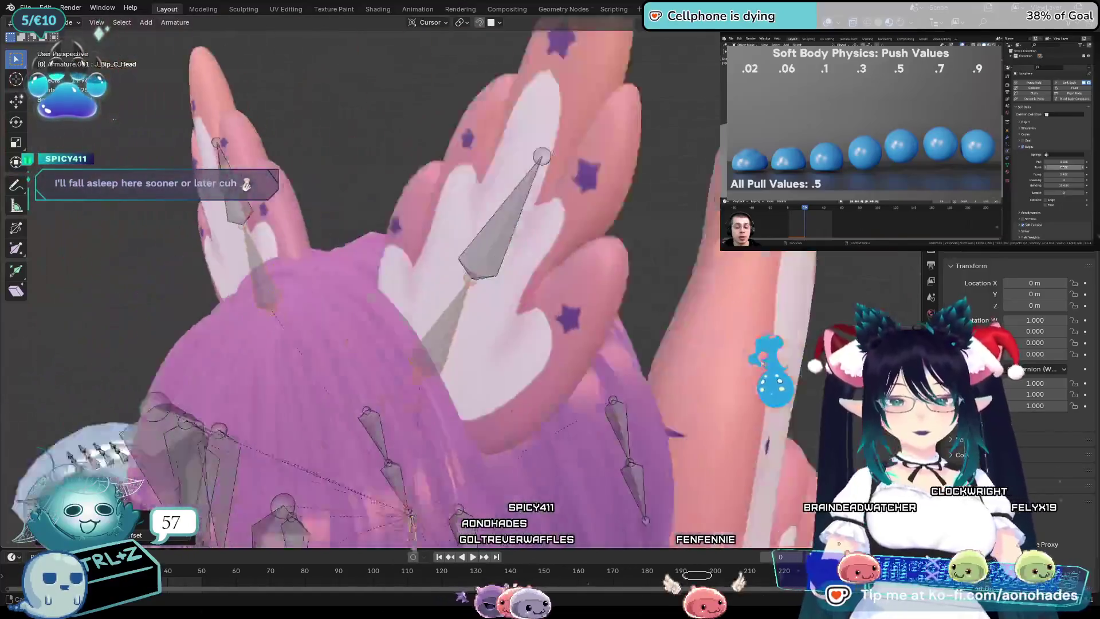
pyautogui.moveTo(647, 339); pyautogui.dragTo(640, 331, button='middle')
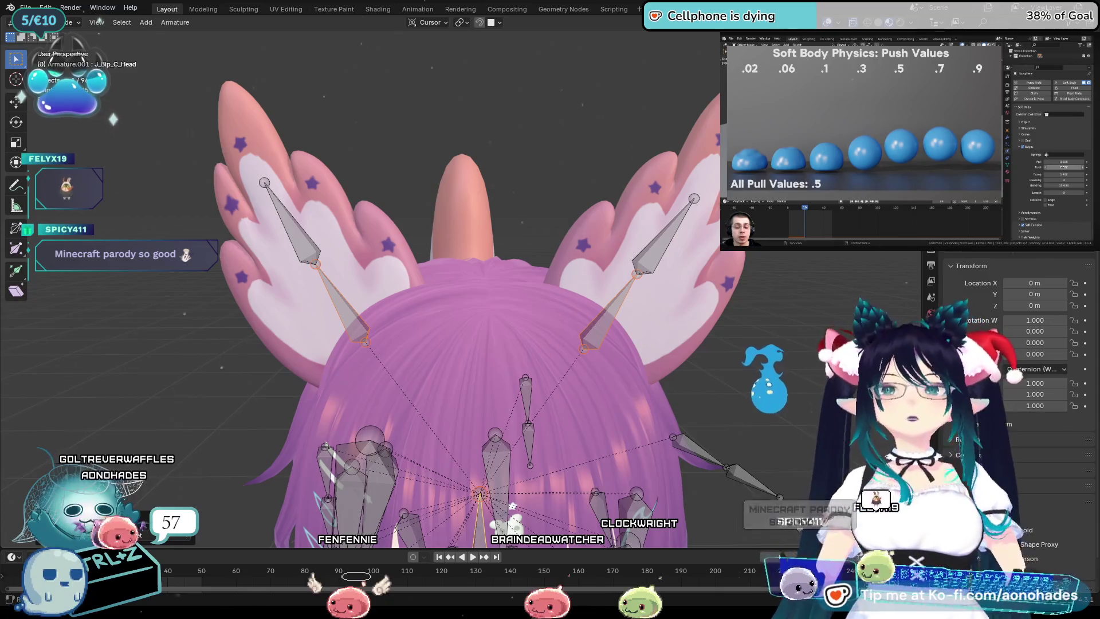
pyautogui.moveTo(718, 344)
pyautogui.mouseDown(button='middle')
pyautogui.moveTo(717, 273)
pyautogui.moveTo(728, 297)
pyautogui.mouseUp(button='middle')
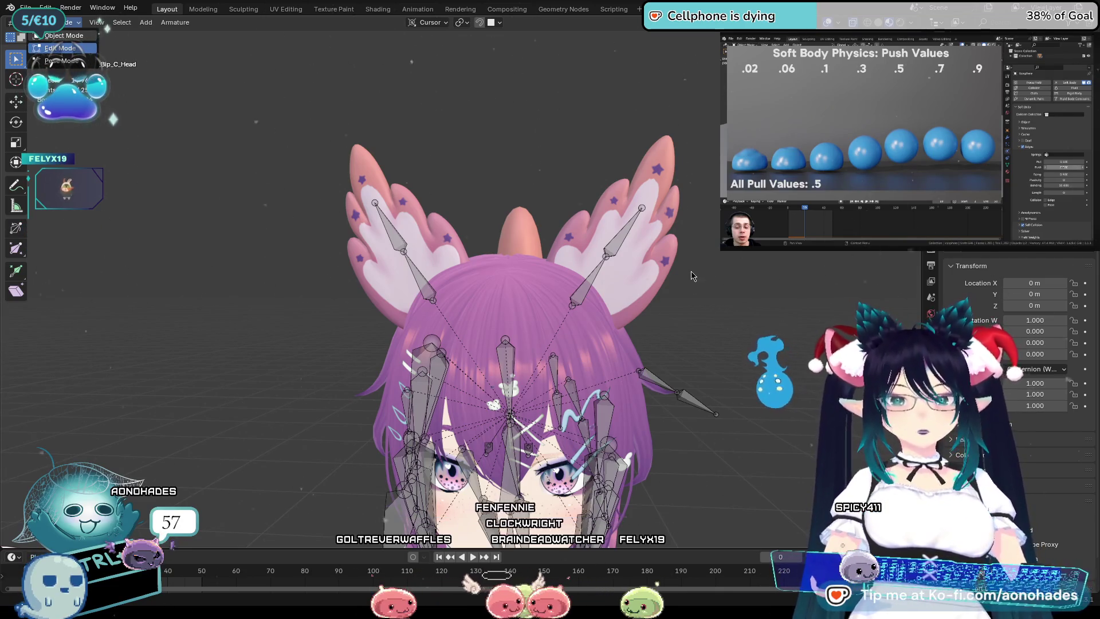
# Leave armature editing, select the Ears mesh and enter Weight Paint mode on it.
pyautogui.press('Tab')
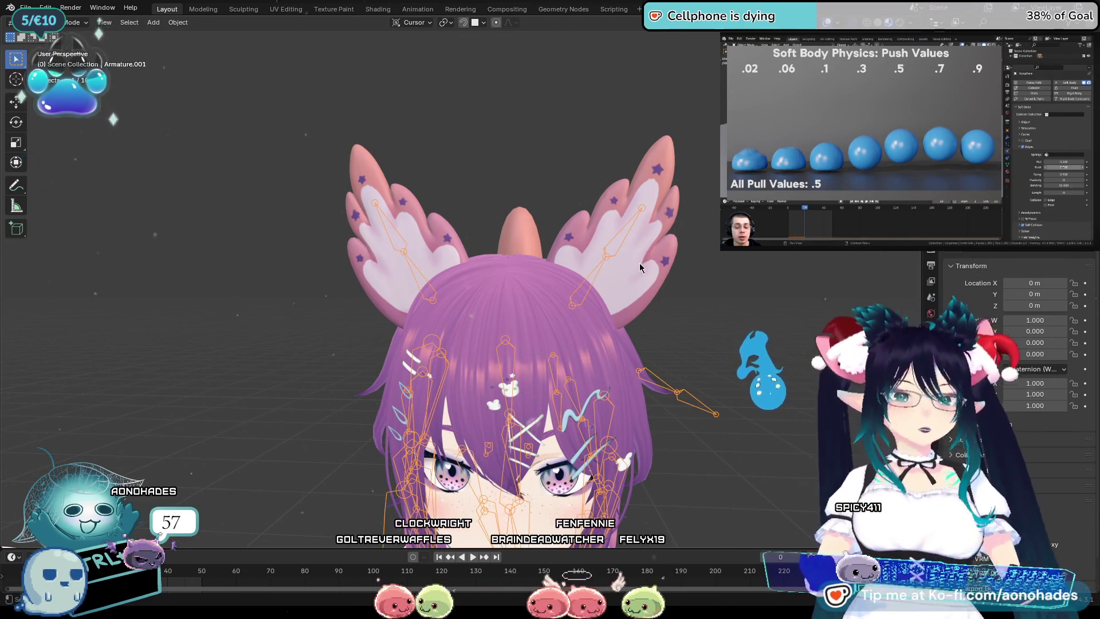
pyautogui.click(635, 271)
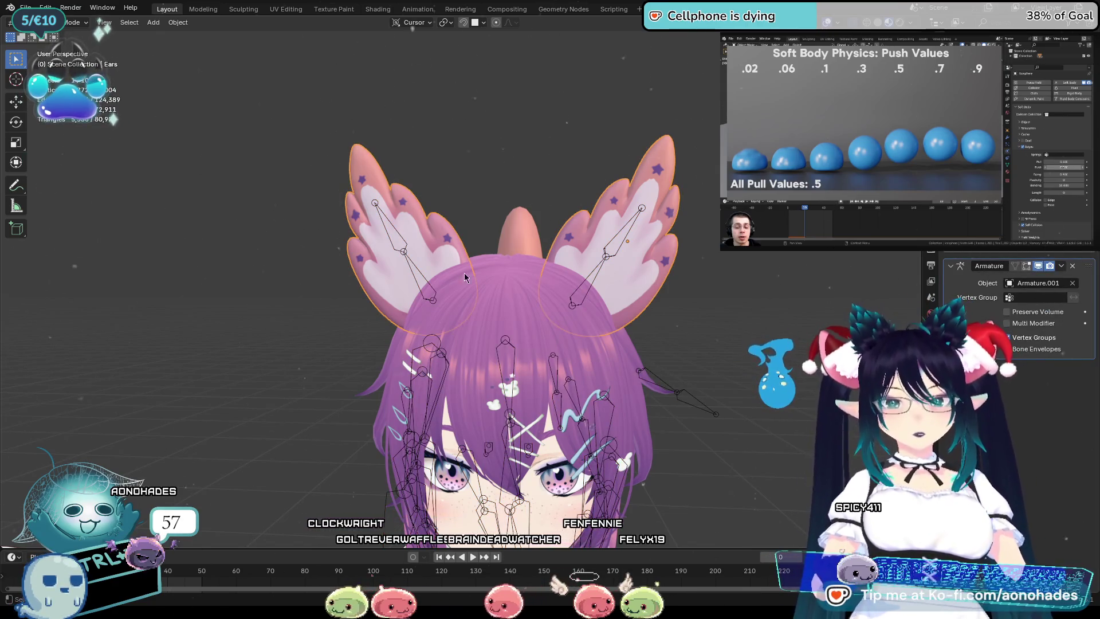
pyautogui.click(417, 274)
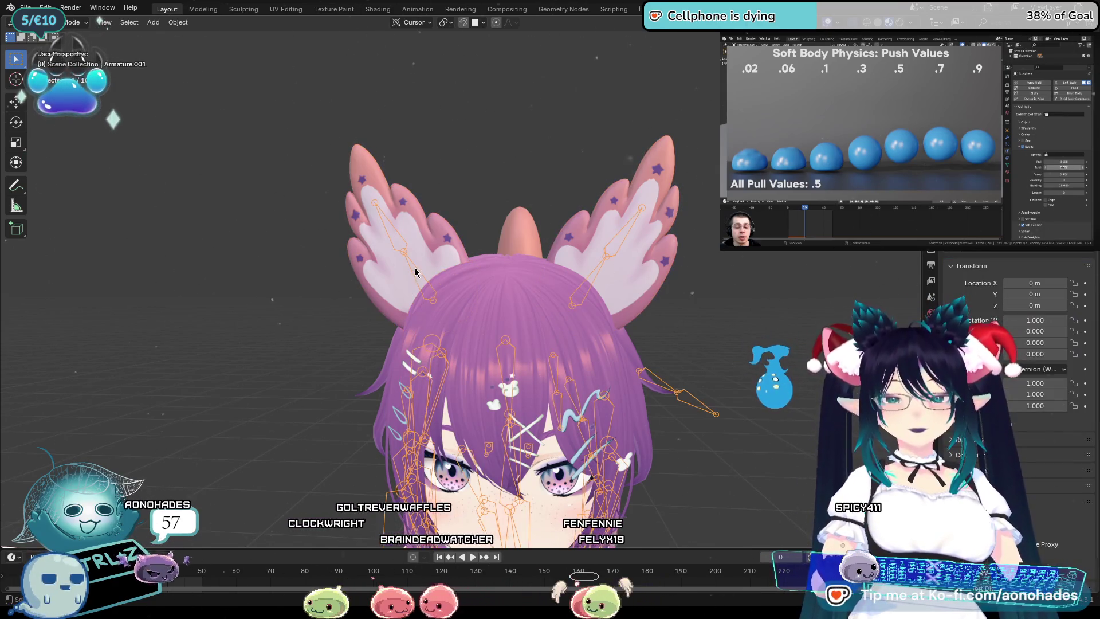
pyautogui.click(429, 237)
pyautogui.click(103, 21)
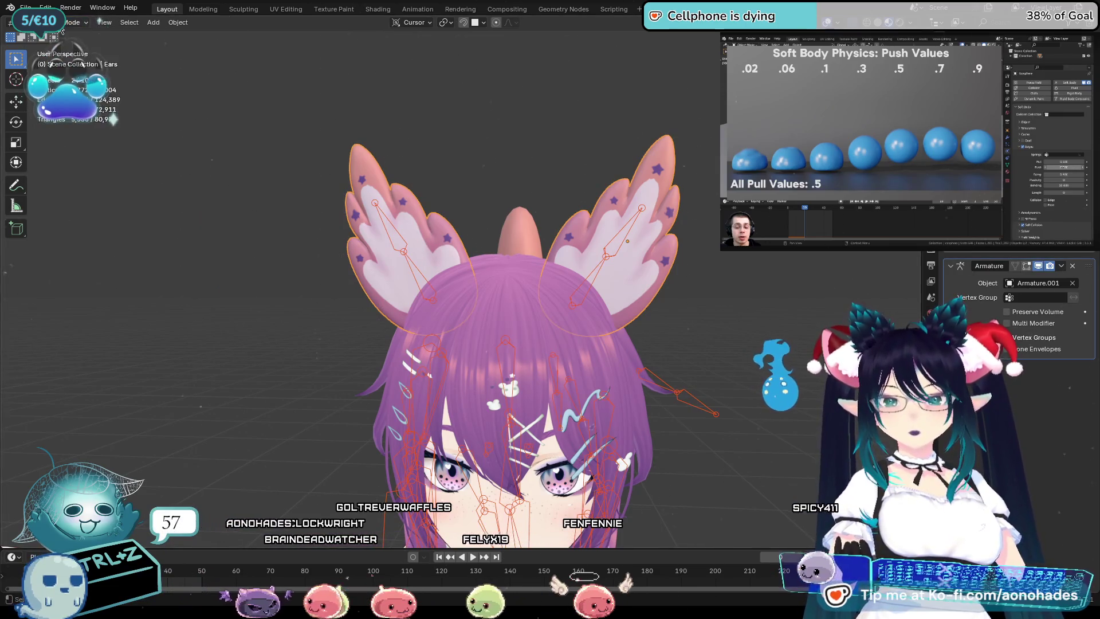
pyautogui.click(60, 85)
pyautogui.scroll(2, 513, 251)
# Inspect the ear bones' weight groups and clear the ears' J_Bip_C_Head.001 weights.
pyautogui.keyDown('ctrl'); pyautogui.click(506, 265); pyautogui.keyUp('ctrl')
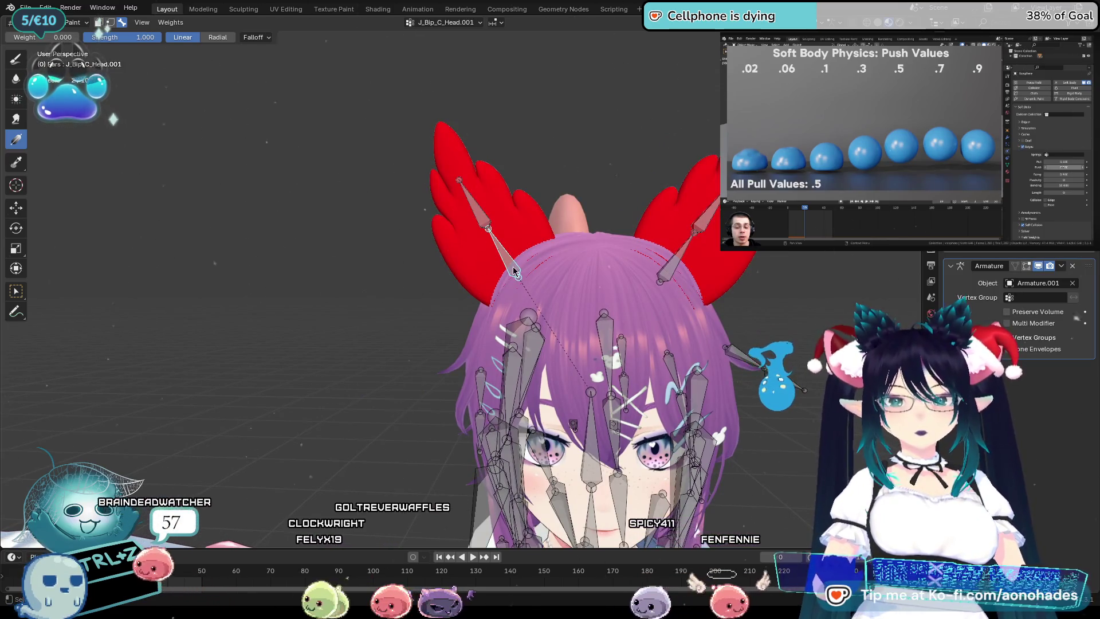
pyautogui.moveTo(506, 265); pyautogui.dragTo(571, 218, button='middle')
pyautogui.keyDown('ctrl'); pyautogui.click(629, 267); pyautogui.keyUp('ctrl')
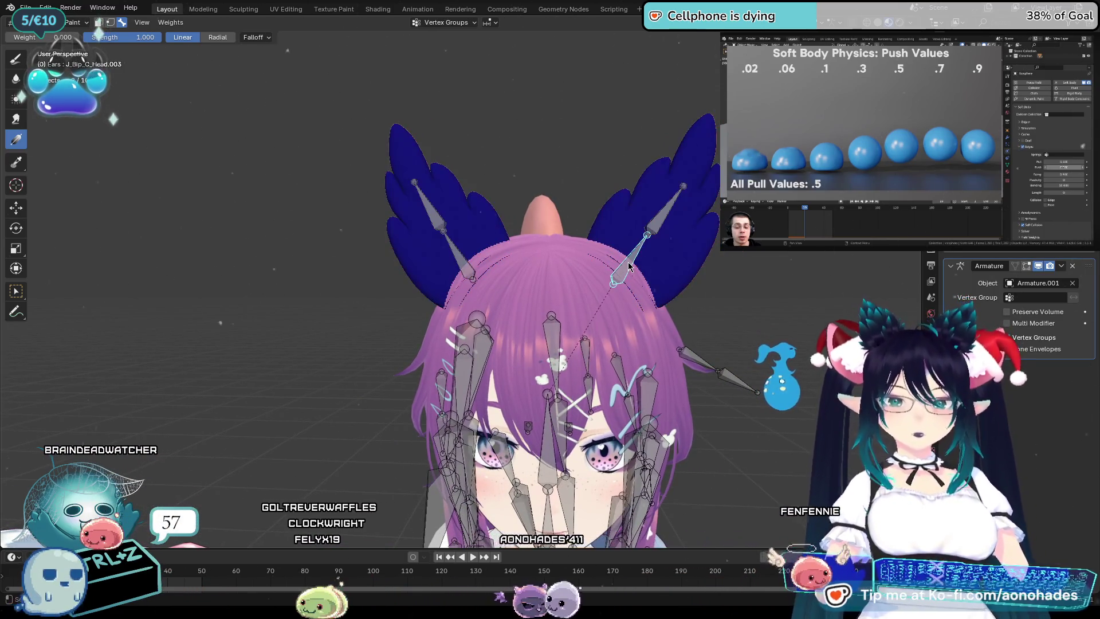
pyautogui.keyDown('ctrl'); pyautogui.click(468, 275); pyautogui.keyUp('ctrl')
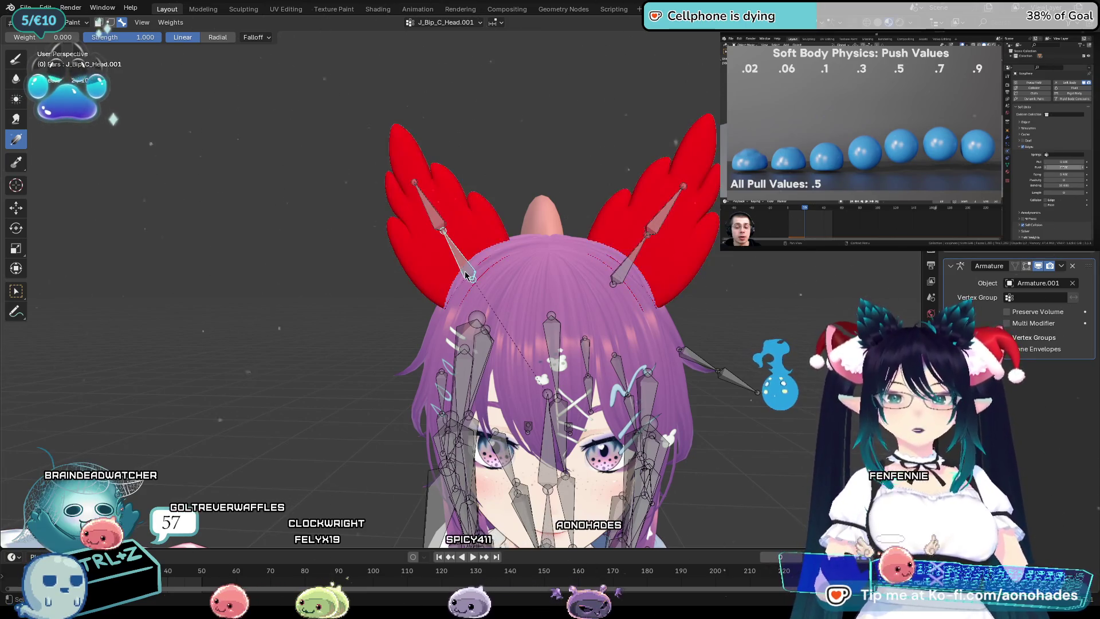
pyautogui.rightClick(400, 117)
pyautogui.click(483, 144)
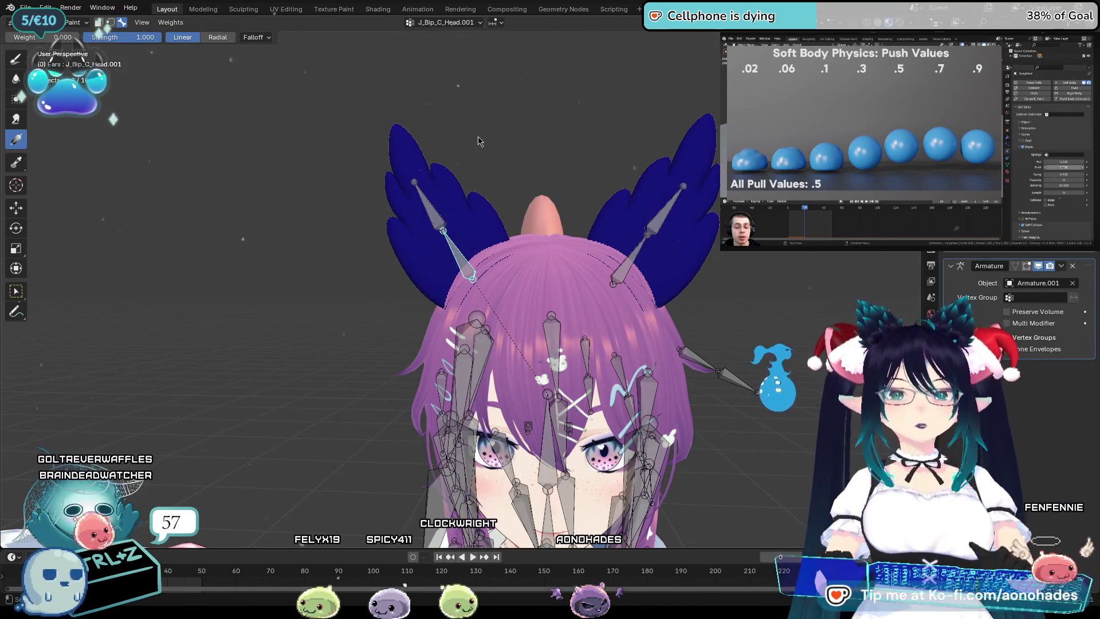
# Paint a base-to-tip J_Bip_C_Head.001 gradient along the left ear, ending on J_Bip_C_Head.002.
pyautogui.moveTo(568, 292); pyautogui.dragTo(562, 291, button='middle')
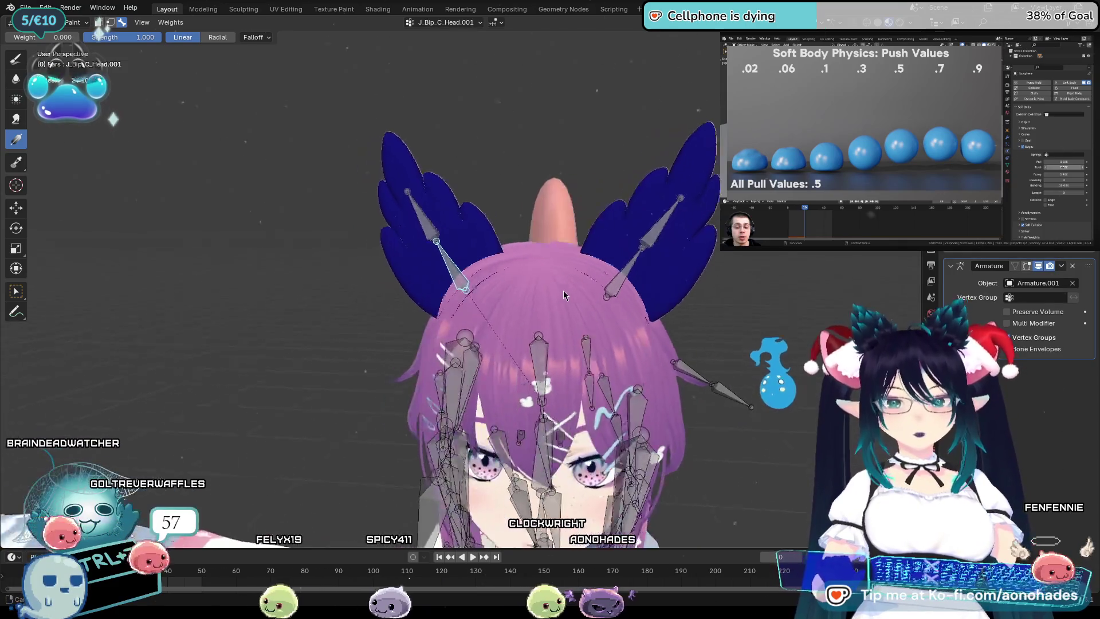
pyautogui.keyDown('ctrl'); pyautogui.click(633, 287); pyautogui.keyUp('ctrl')
pyautogui.keyDown('ctrl'); pyautogui.click(455, 249); pyautogui.keyUp('ctrl')
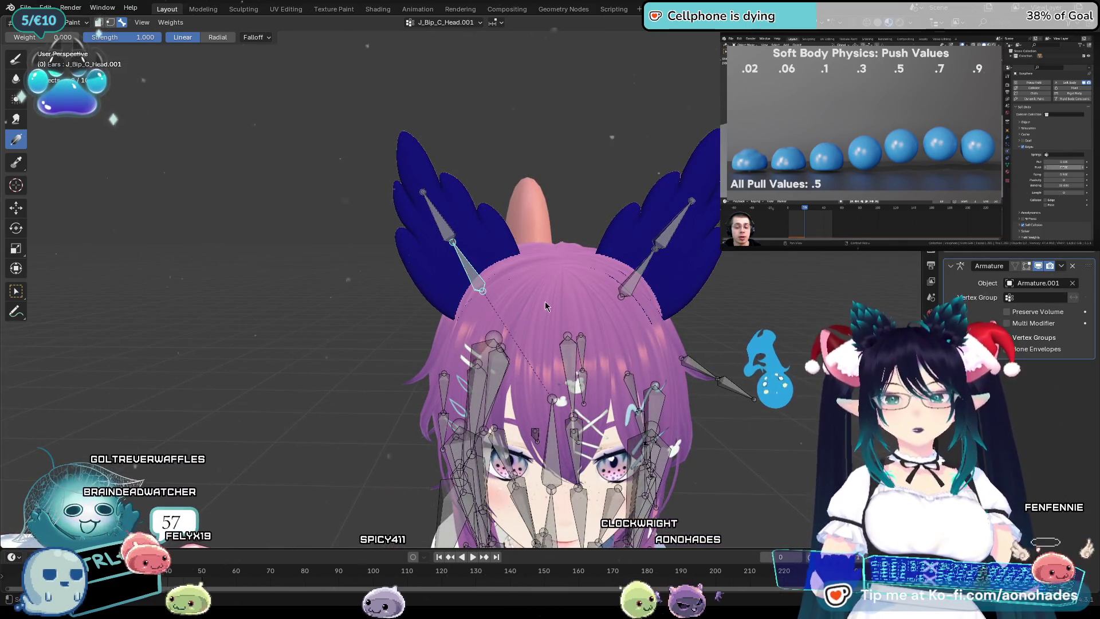
pyautogui.click(16, 59)
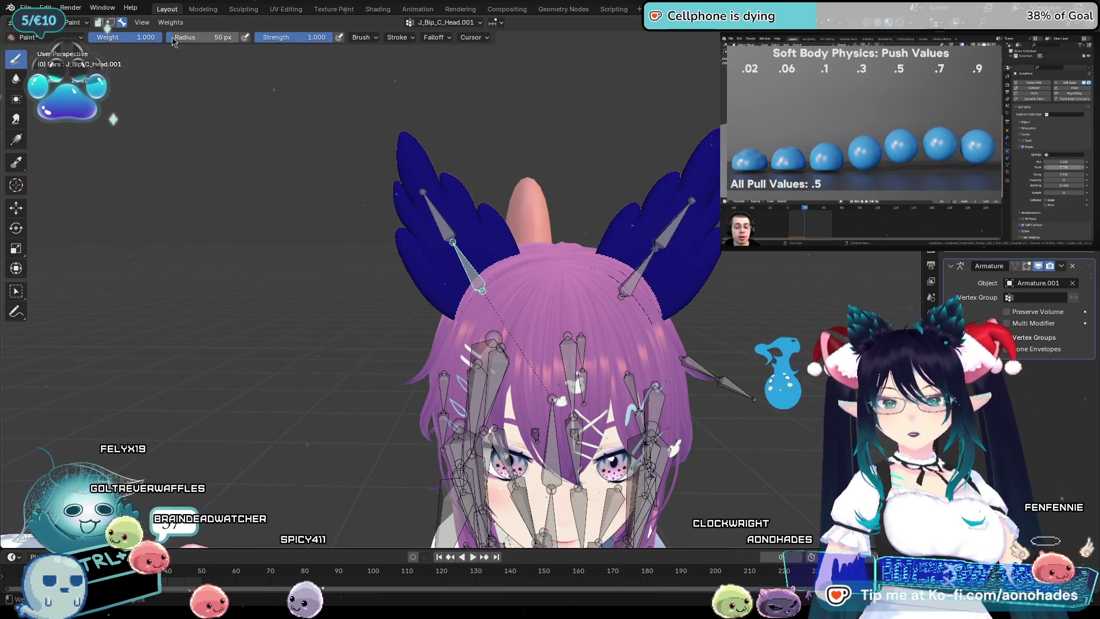
pyautogui.click(17, 141)
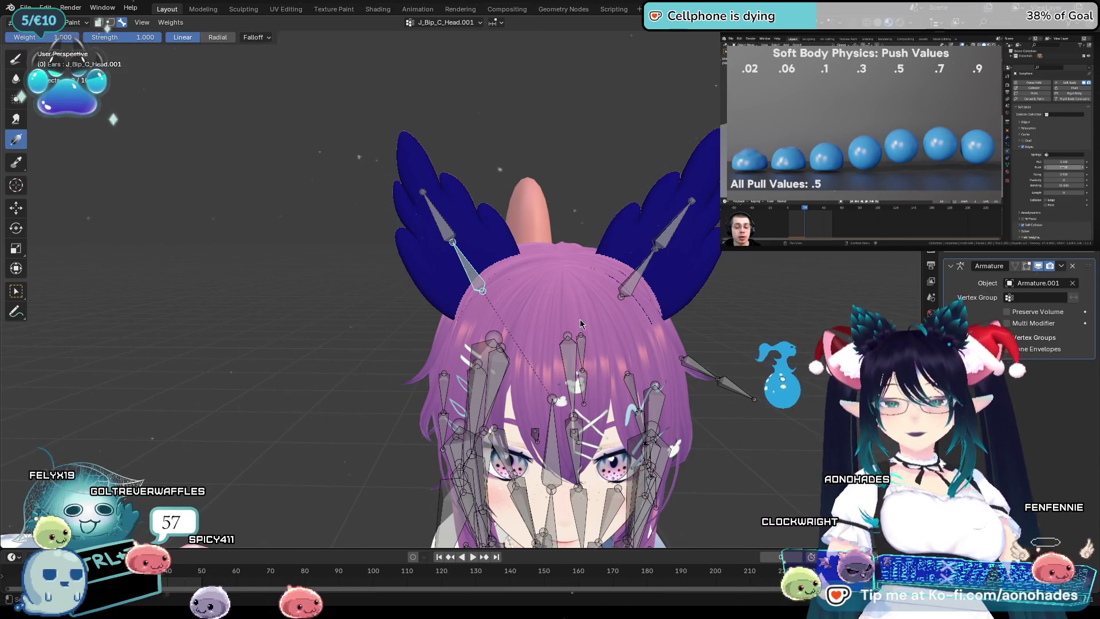
pyautogui.moveTo(481, 289)
pyautogui.mouseDown()
pyautogui.moveTo(421, 218)
pyautogui.moveTo(410, 177)
pyautogui.mouseUp()
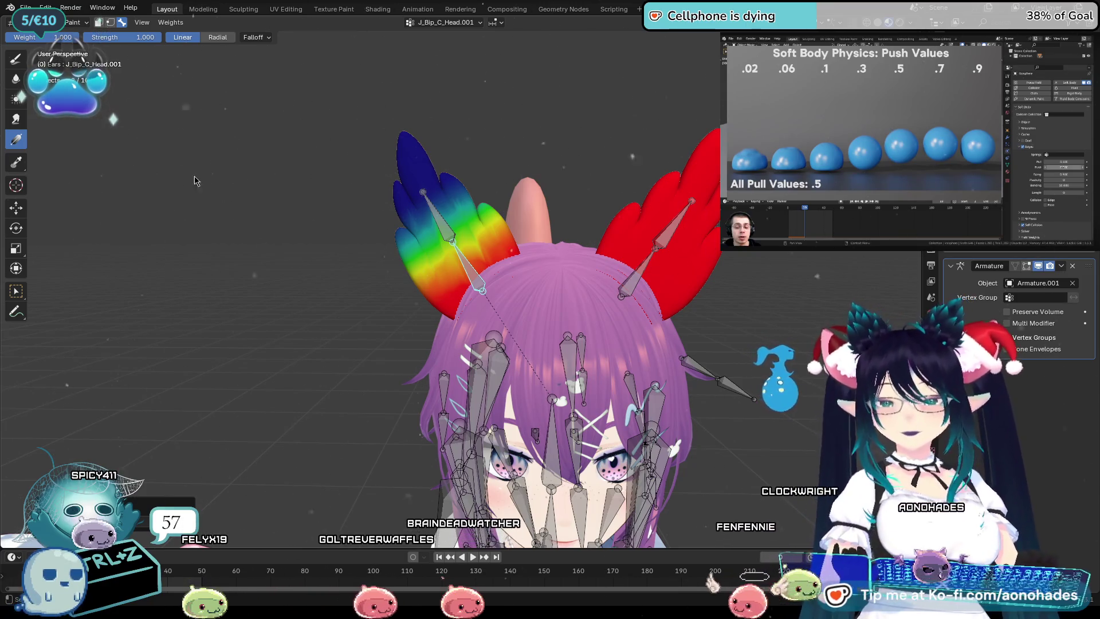
pyautogui.hotkey('ctrl', 'z')
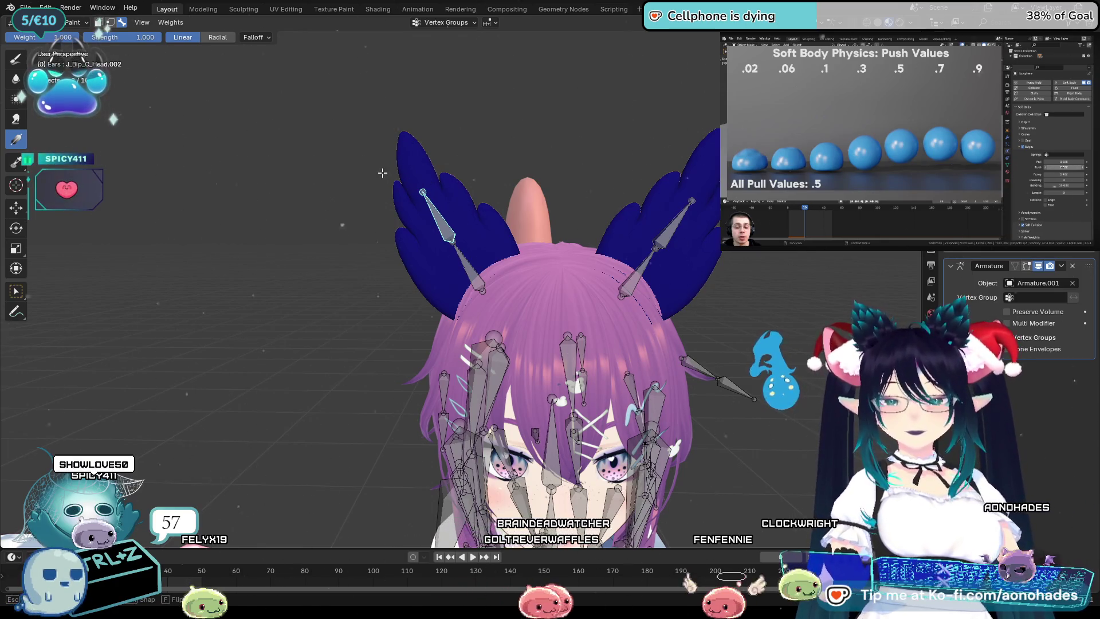
# Adjust the left ear's weight gradient and switch between the J_Bip_C_Head.001 and .002 ear bones.
pyautogui.keyDown('ctrl'); pyautogui.click(442, 211); pyautogui.keyUp('ctrl')
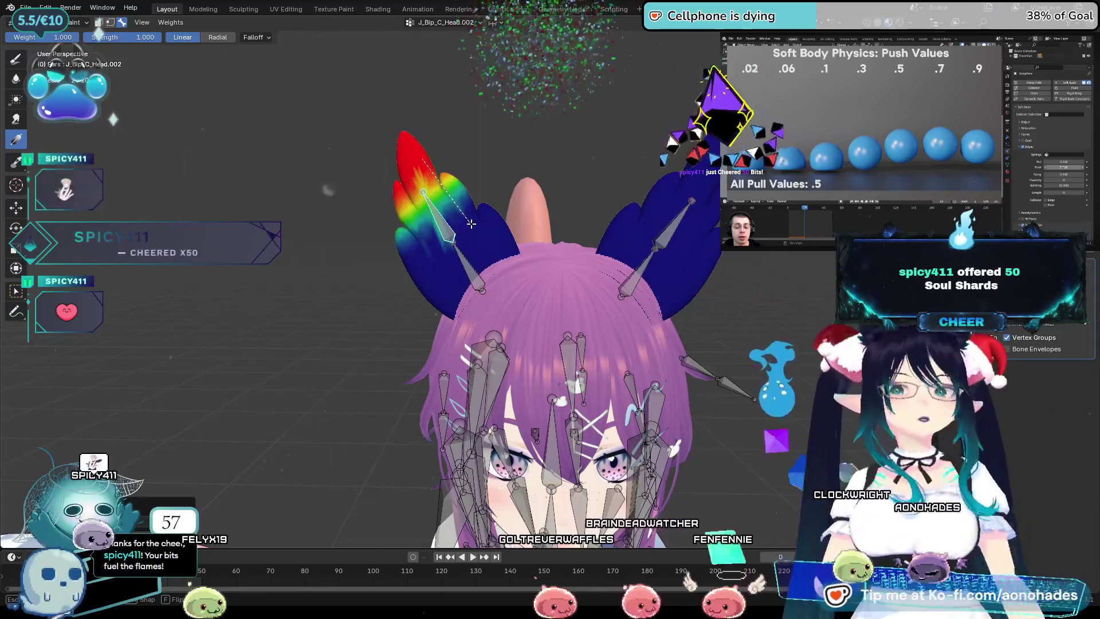
pyautogui.moveTo(471, 223); pyautogui.dragTo(501, 271)
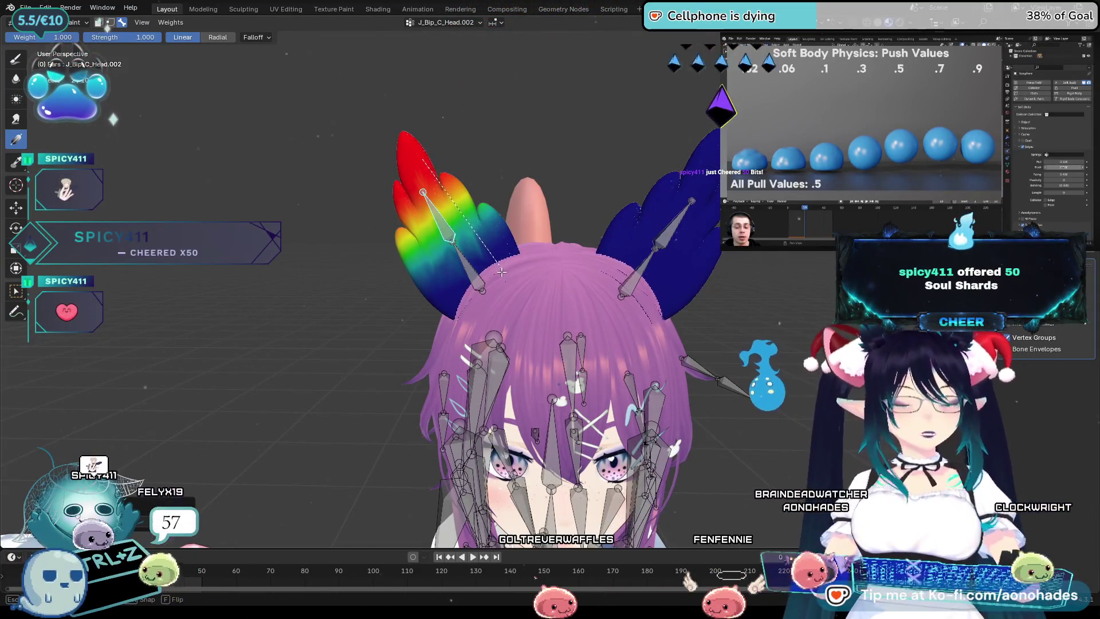
pyautogui.moveTo(500, 270); pyautogui.dragTo(471, 308)
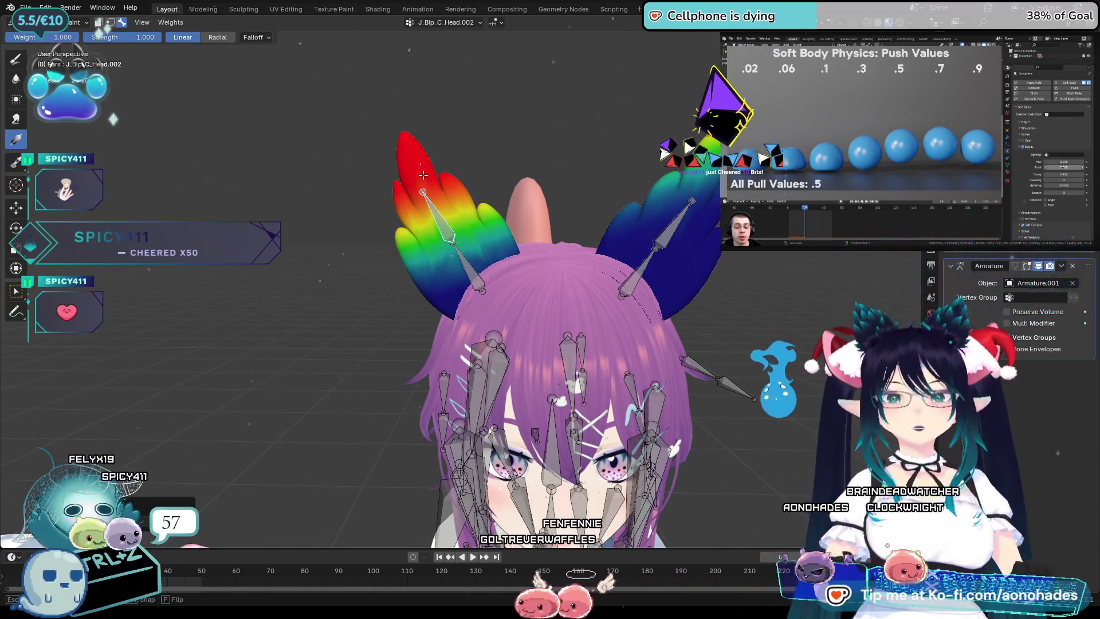
pyautogui.keyDown('ctrl'); pyautogui.click(476, 284); pyautogui.keyUp('ctrl')
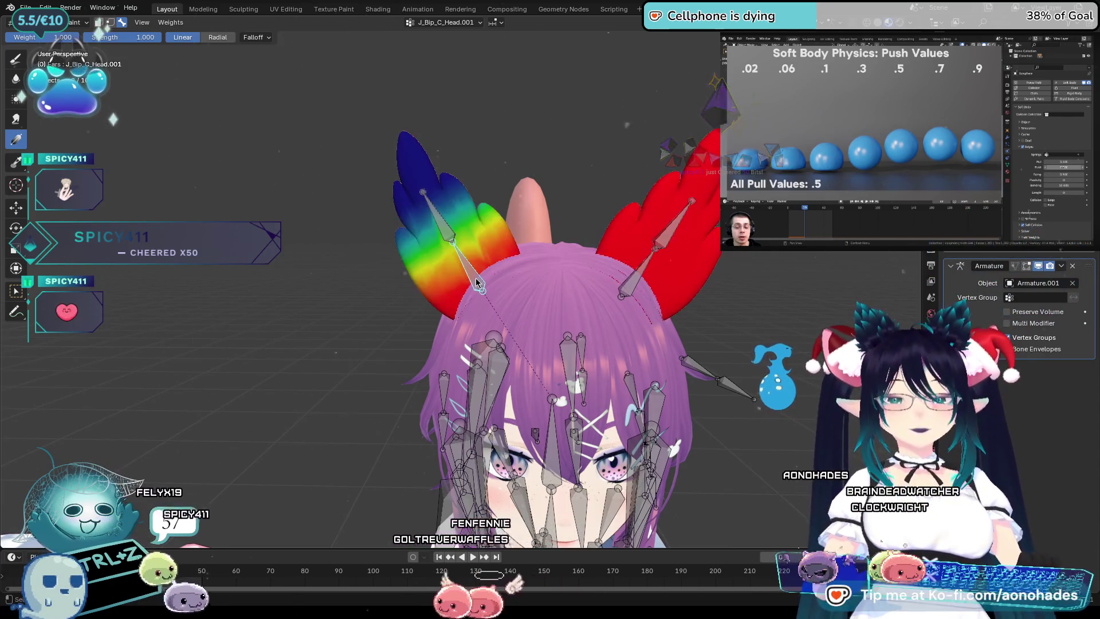
pyautogui.keyDown('ctrl'); pyautogui.click(459, 236); pyautogui.keyUp('ctrl')
pyautogui.moveTo(736, 250); pyautogui.dragTo(713, 275, button='middle')
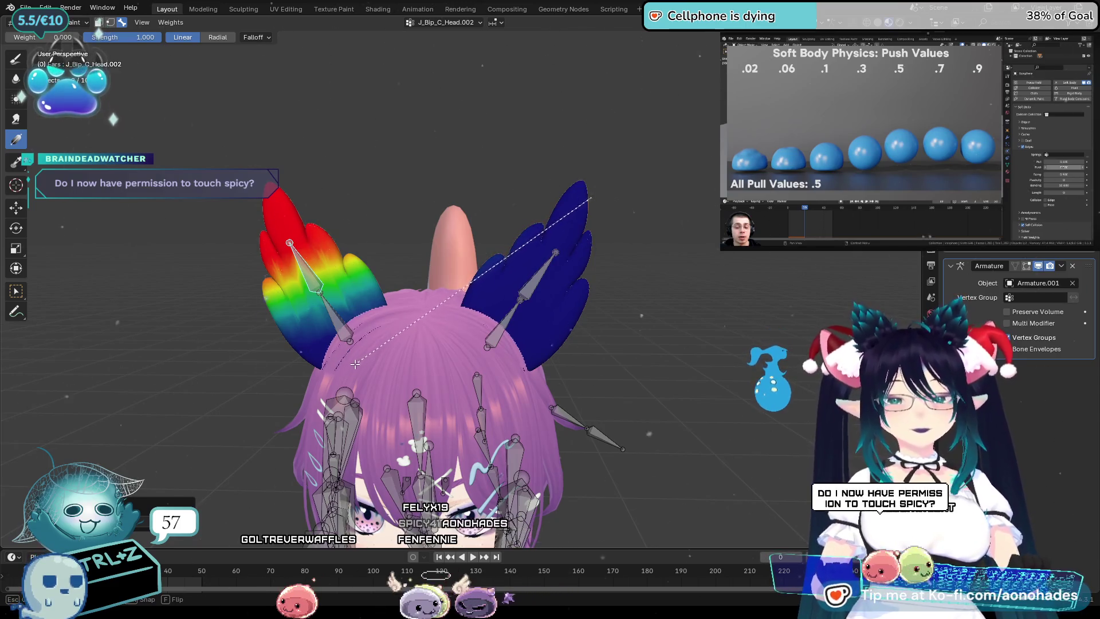
pyautogui.moveTo(478, 330); pyautogui.dragTo(509, 321, button='middle')
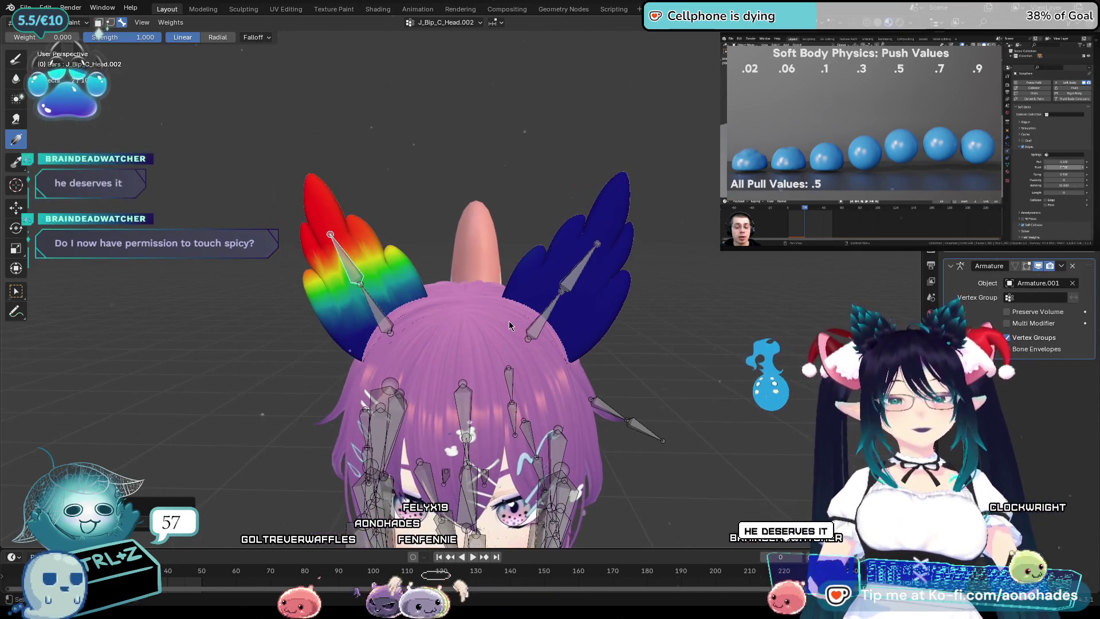
pyautogui.keyDown('ctrl'); pyautogui.click(384, 323); pyautogui.keyUp('ctrl')
# Repaint the right ear's weights as a smooth tip-to-base gradient, redoing it until it fades evenly.
pyautogui.moveTo(621, 193)
pyautogui.mouseDown()
pyautogui.moveTo(450, 319)
pyautogui.moveTo(602, 291)
pyautogui.mouseUp()
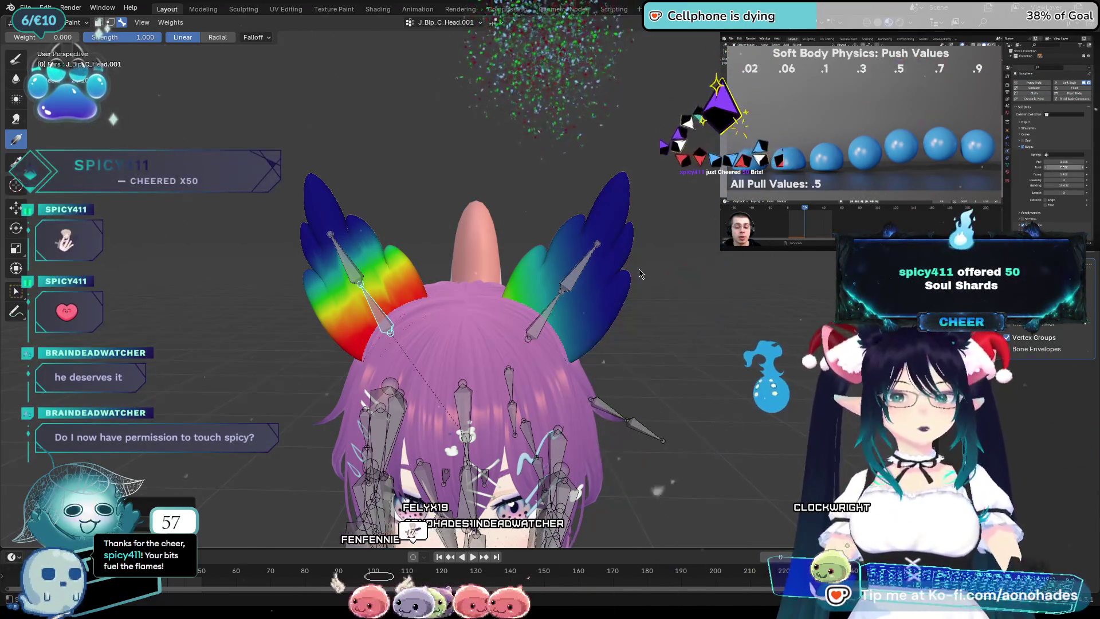
pyautogui.moveTo(605, 225); pyautogui.dragTo(440, 369)
pyautogui.moveTo(602, 277)
pyautogui.mouseDown()
pyautogui.moveTo(400, 339)
pyautogui.moveTo(506, 316)
pyautogui.mouseUp()
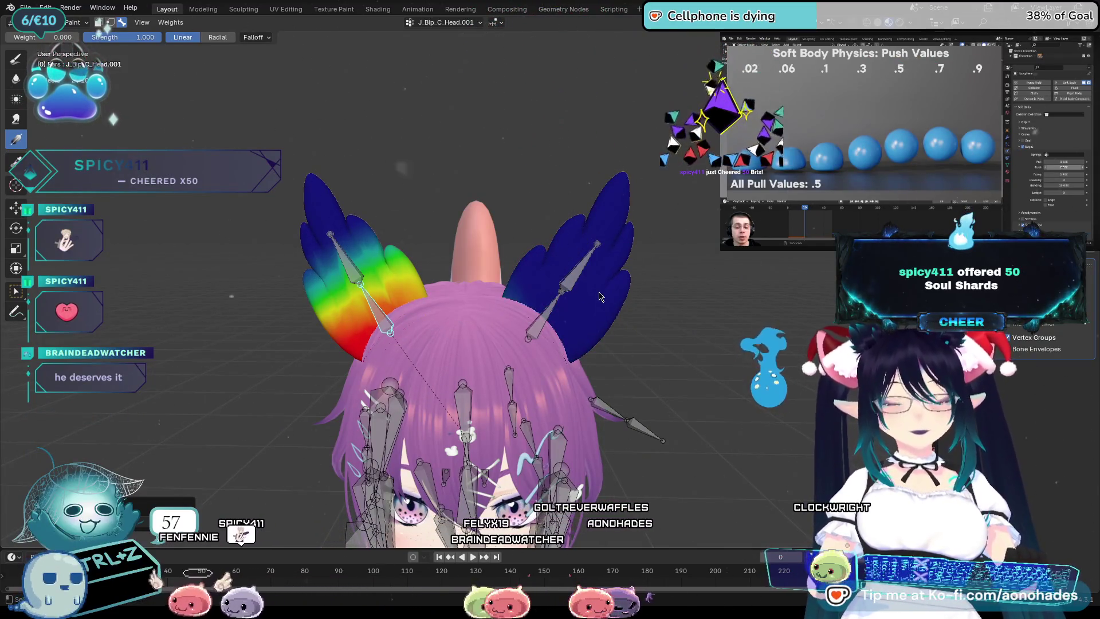
pyautogui.moveTo(506, 317)
pyautogui.mouseDown(button='middle')
pyautogui.moveTo(647, 325)
pyautogui.moveTo(550, 310)
pyautogui.mouseUp(button='middle')
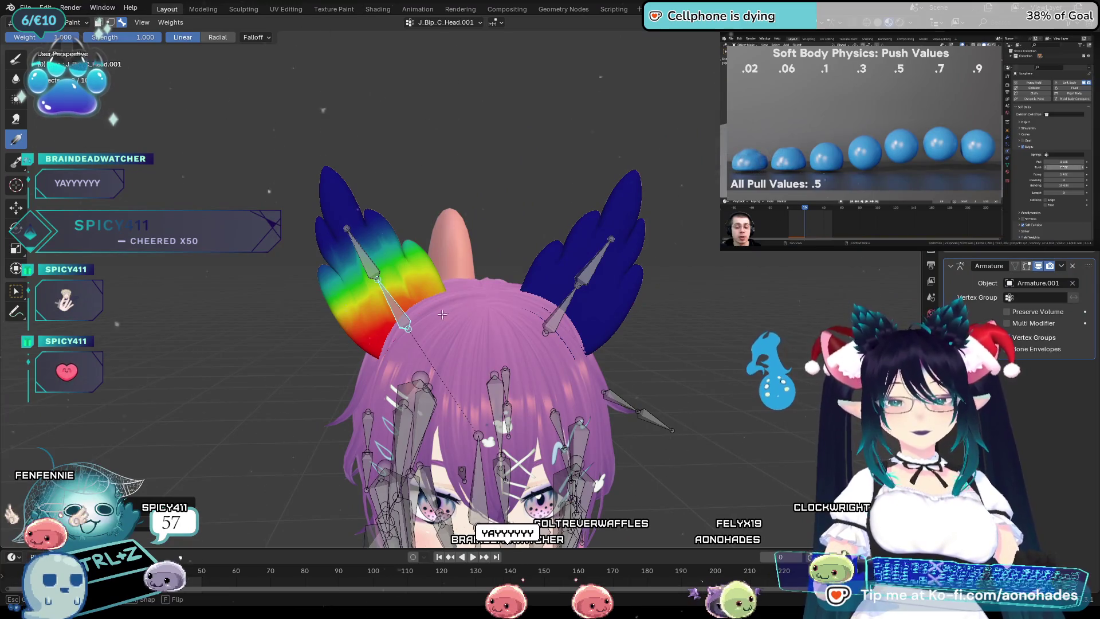
pyautogui.moveTo(442, 315); pyautogui.dragTo(434, 303)
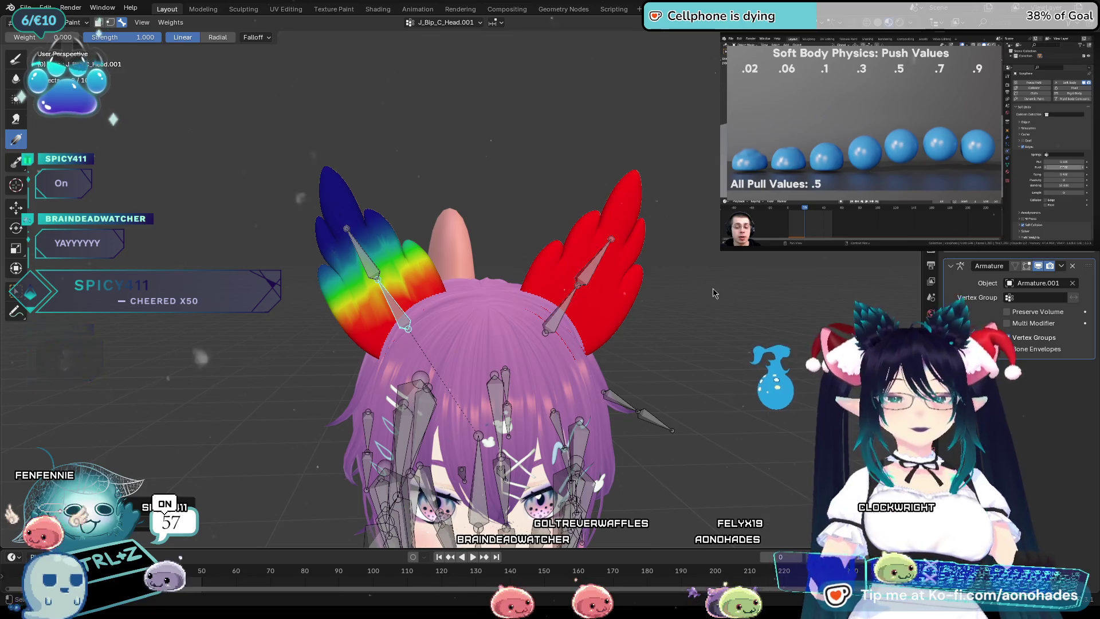
pyautogui.moveTo(713, 293); pyautogui.dragTo(717, 293, button='middle')
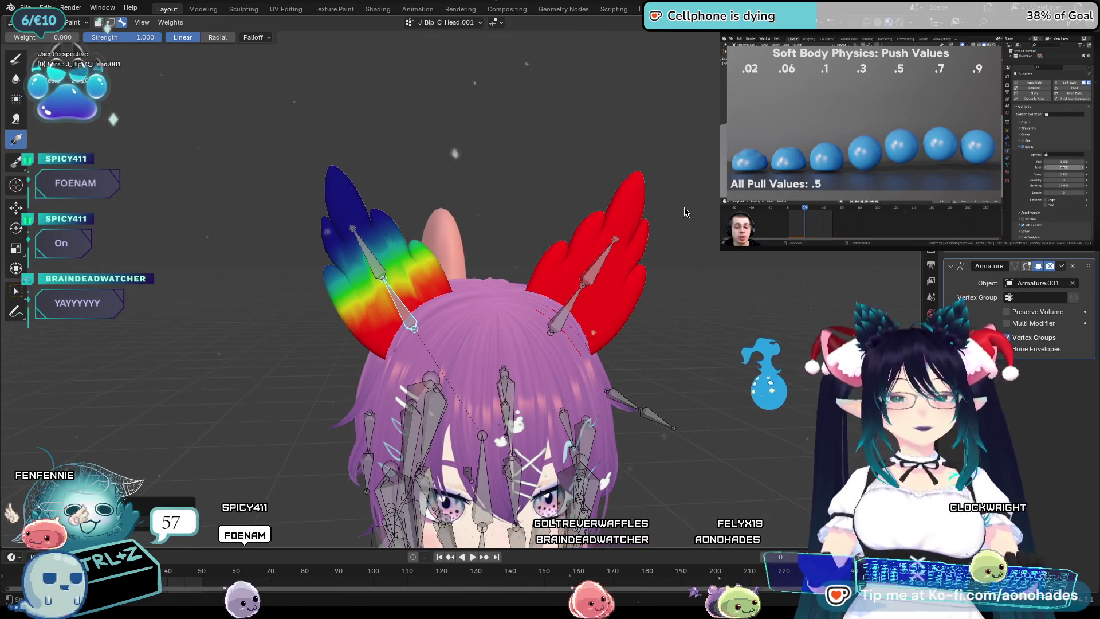
pyautogui.moveTo(674, 206); pyautogui.dragTo(395, 169)
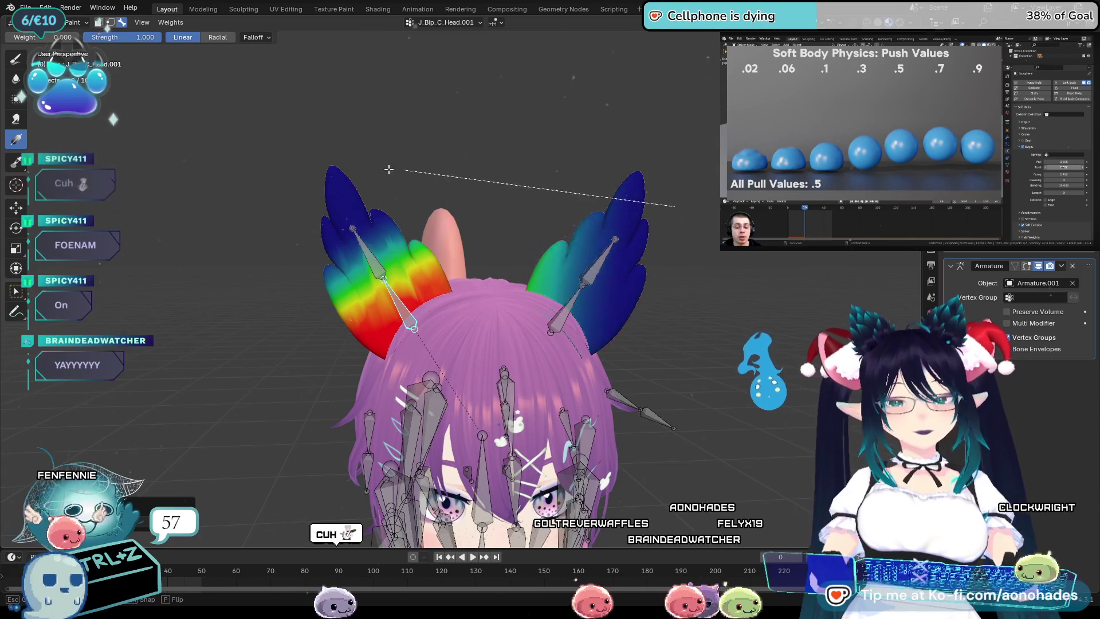
pyautogui.moveTo(639, 286)
pyautogui.mouseDown()
pyautogui.moveTo(538, 303)
pyautogui.moveTo(626, 293)
pyautogui.mouseUp()
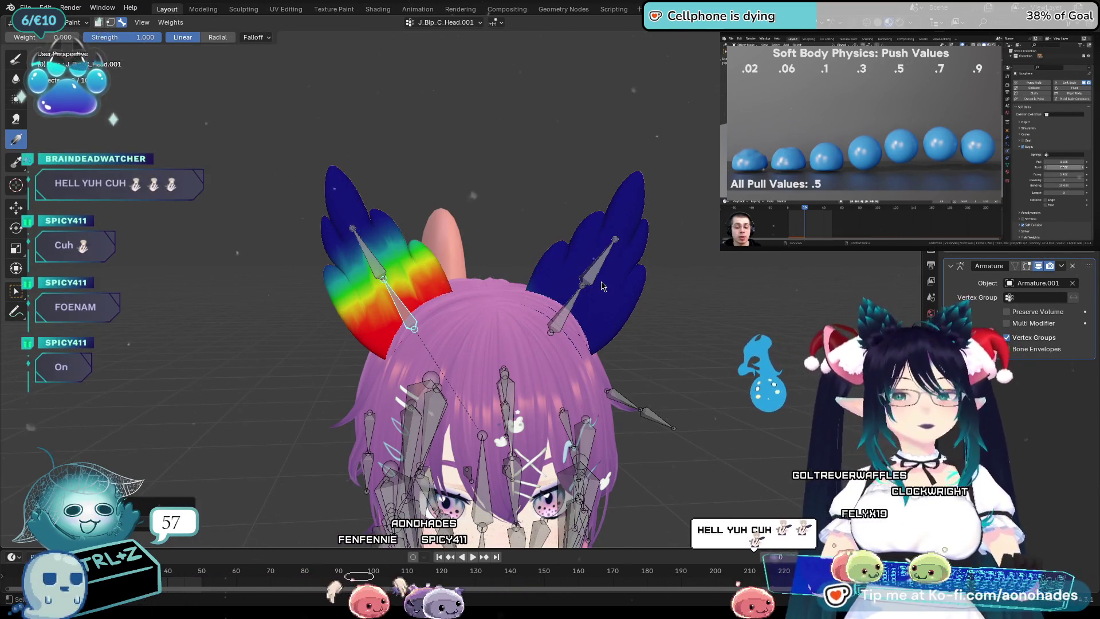
pyautogui.moveTo(612, 278); pyautogui.dragTo(623, 287, button='middle')
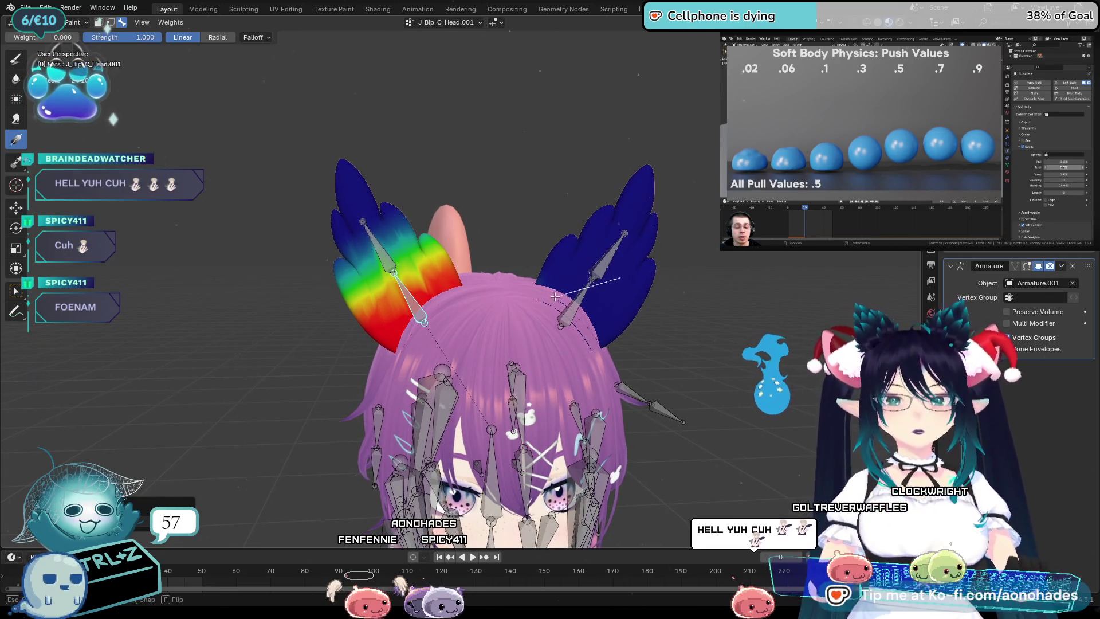
pyautogui.moveTo(505, 293)
pyautogui.mouseDown(button='middle')
pyautogui.moveTo(573, 349)
pyautogui.moveTo(652, 338)
pyautogui.moveTo(605, 253)
pyautogui.mouseUp(button='middle')
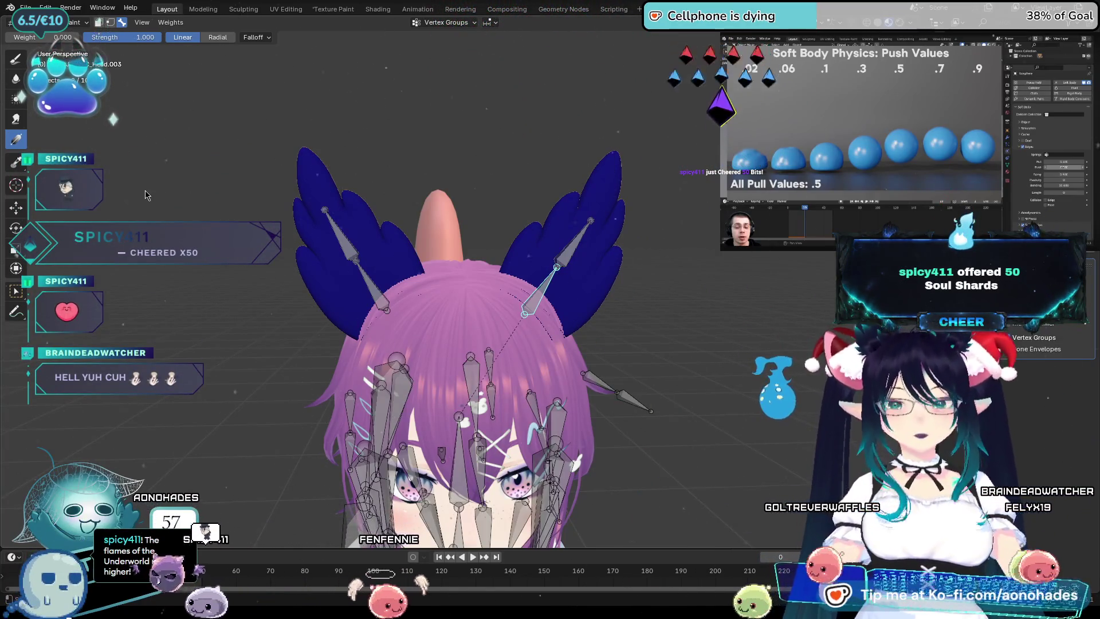
pyautogui.moveTo(551, 327); pyautogui.dragTo(514, 325, button='middle')
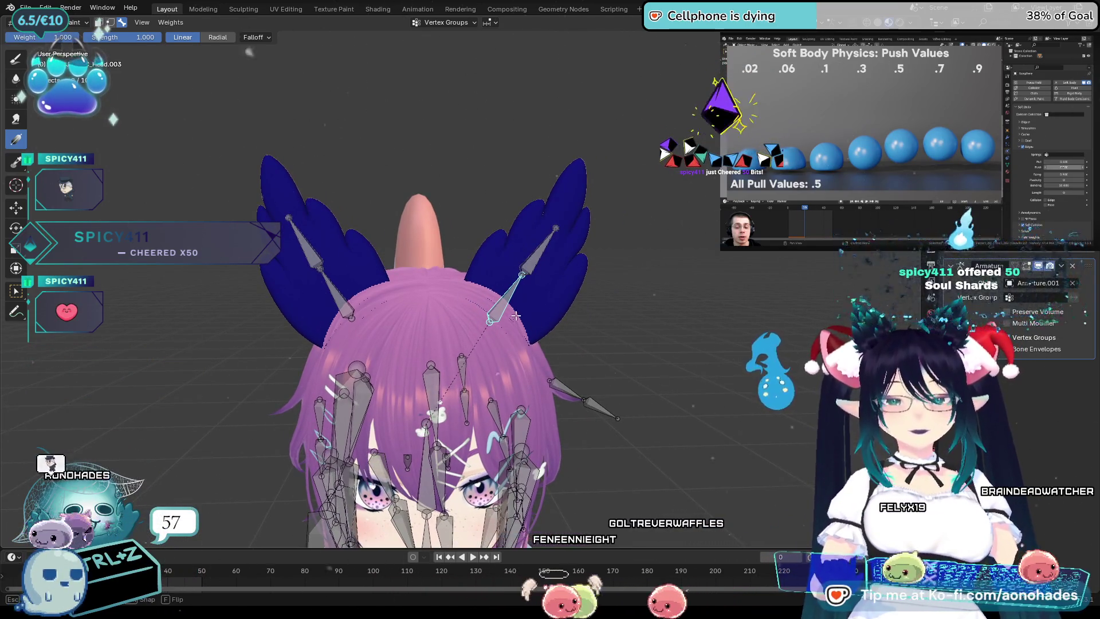
# Paint tip-to-base gradients on the right ear for the J_Bip_C_Head.003 and .004 groups.
pyautogui.keyDown('ctrl'); pyautogui.click(556, 265); pyautogui.keyUp('ctrl')
pyautogui.moveTo(559, 269); pyautogui.dragTo(590, 232)
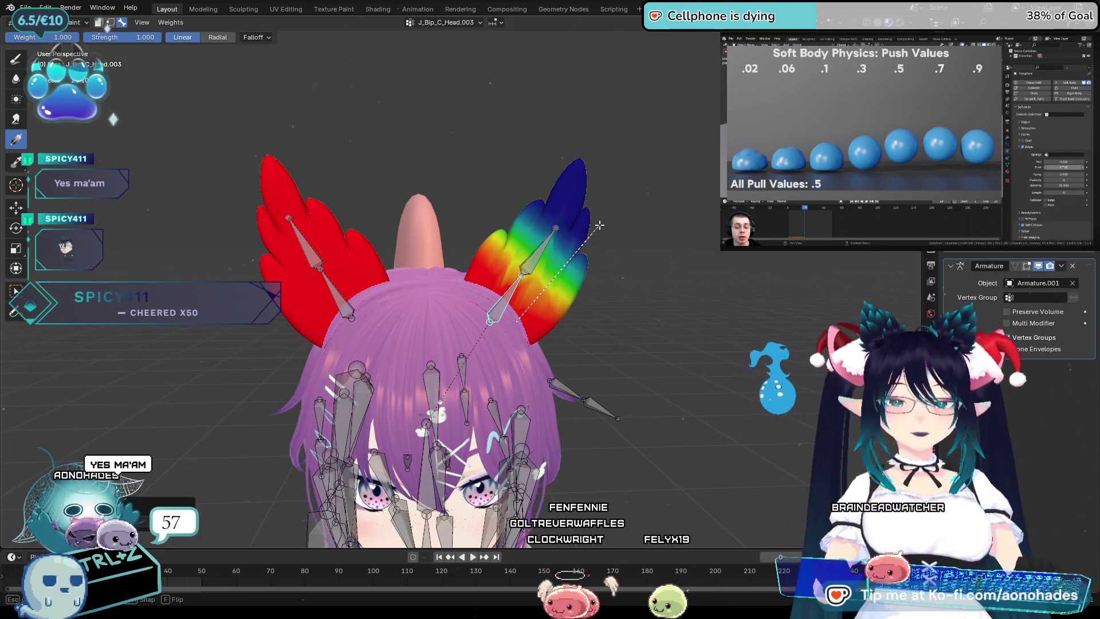
pyautogui.keyDown('ctrl'); pyautogui.click(534, 268); pyautogui.keyUp('ctrl')
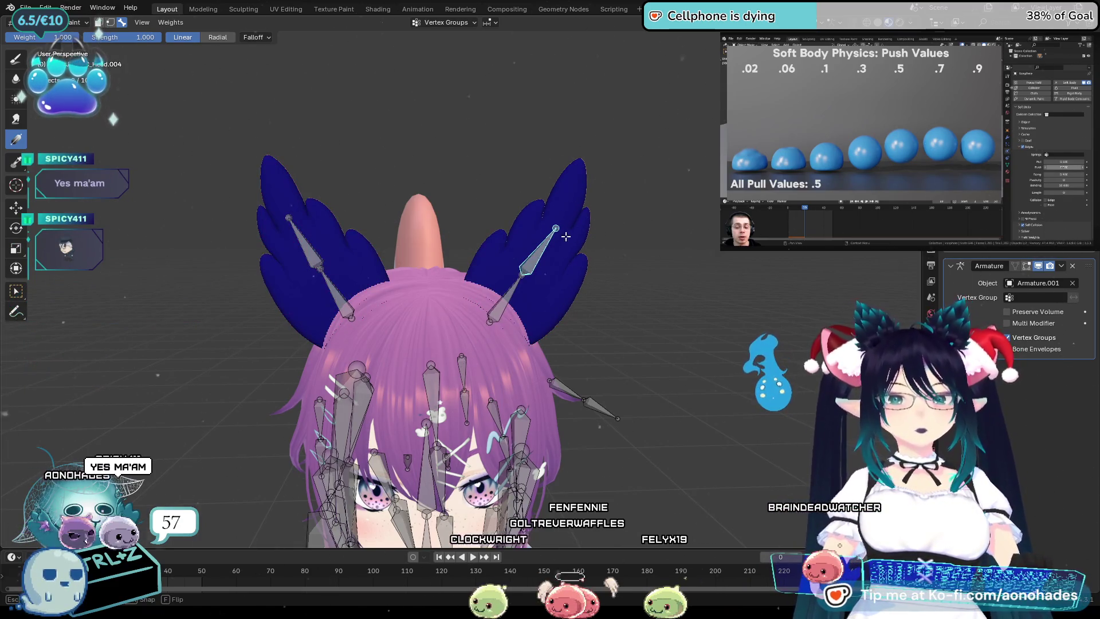
pyautogui.moveTo(584, 175)
pyautogui.mouseDown()
pyautogui.moveTo(514, 330)
pyautogui.moveTo(583, 358)
pyautogui.moveTo(552, 377)
pyautogui.mouseUp()
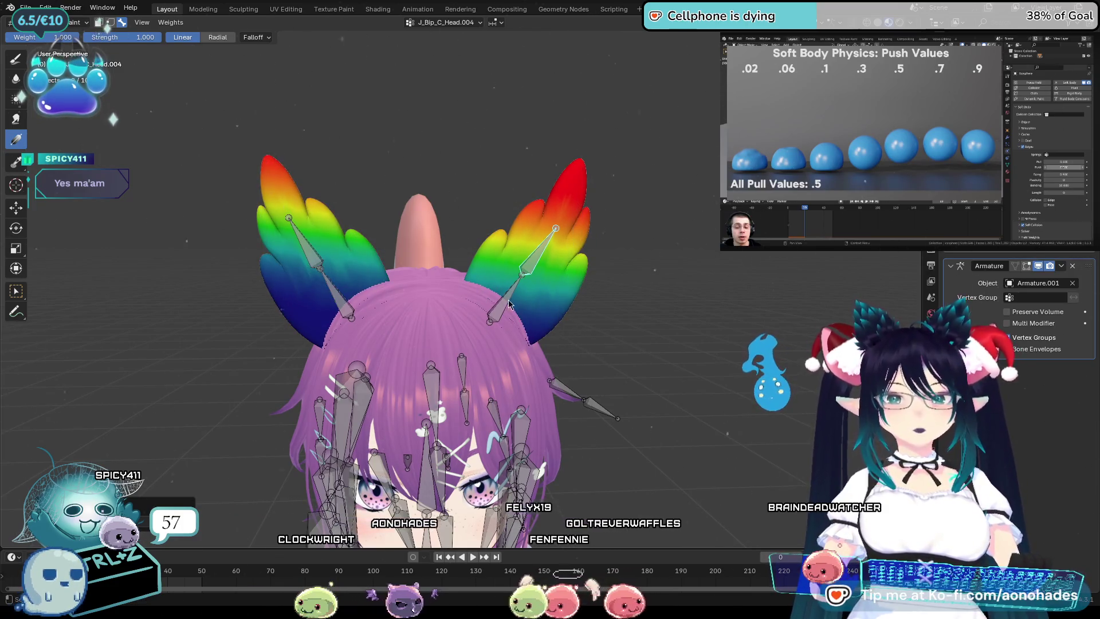
pyautogui.keyDown('ctrl'); pyautogui.click(303, 245); pyautogui.keyUp('ctrl')
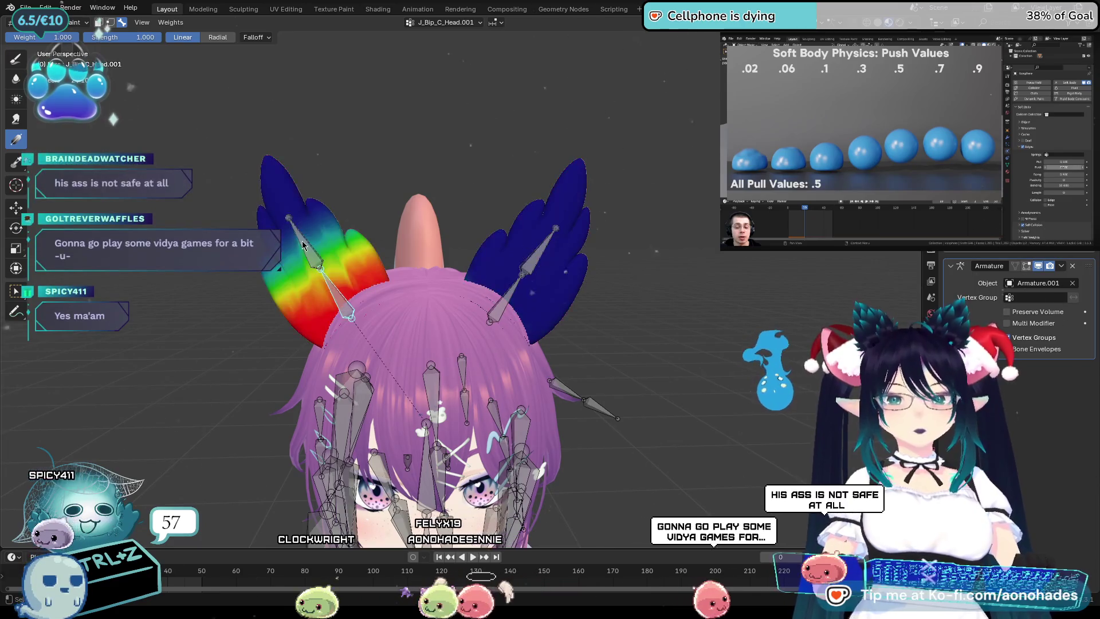
pyautogui.keyDown('ctrl'); pyautogui.click(553, 252); pyautogui.keyUp('ctrl')
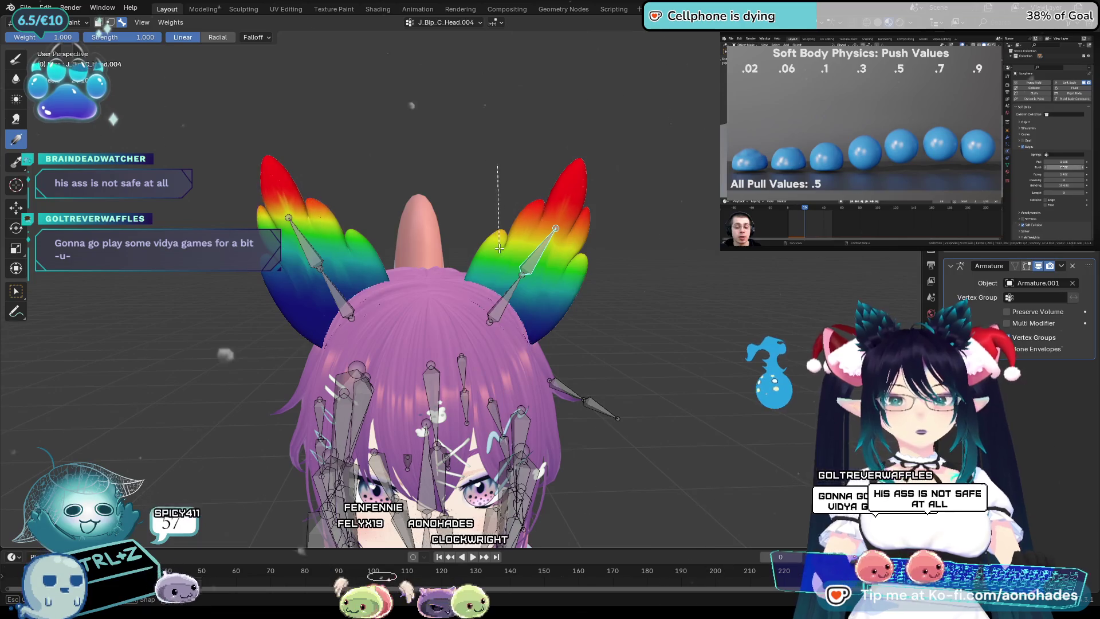
# Rework the left ear's gradient several times, repainting it mostly blue for J_Bip_C_Head.003.
pyautogui.moveTo(498, 249); pyautogui.dragTo(556, 282)
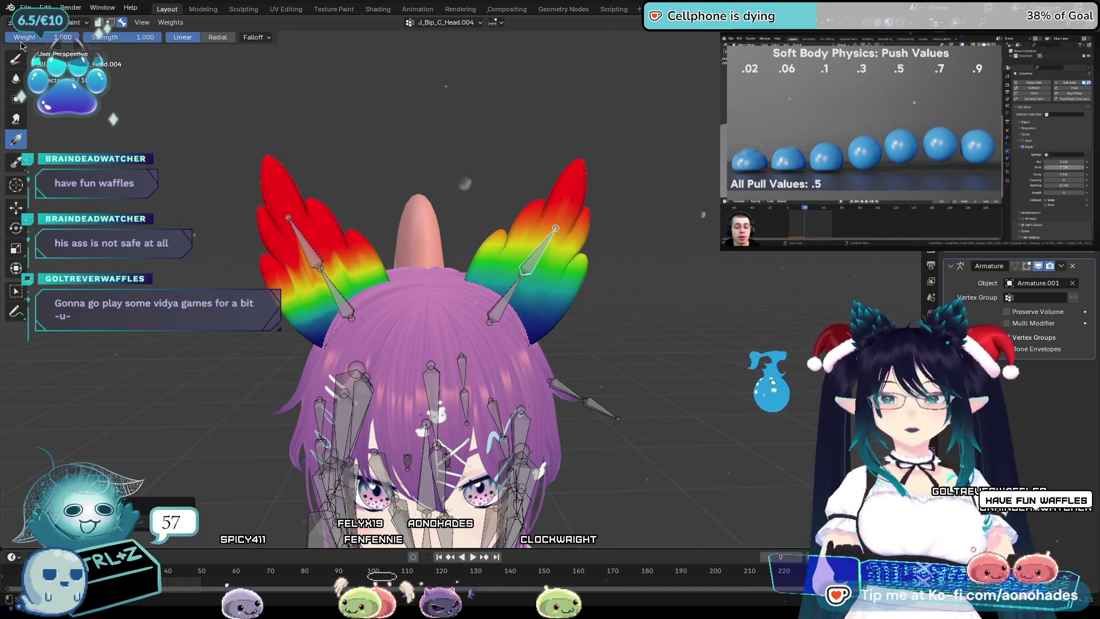
pyautogui.moveTo(521, 330)
pyautogui.mouseDown()
pyautogui.moveTo(547, 298)
pyautogui.moveTo(533, 295)
pyautogui.mouseUp()
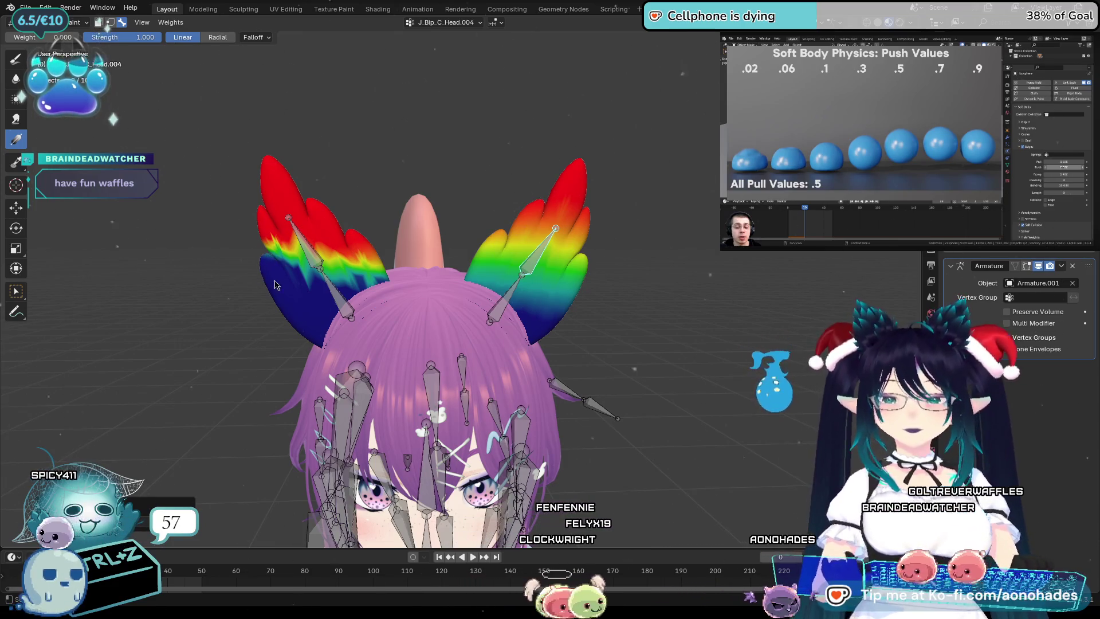
pyautogui.moveTo(275, 285); pyautogui.dragTo(546, 236)
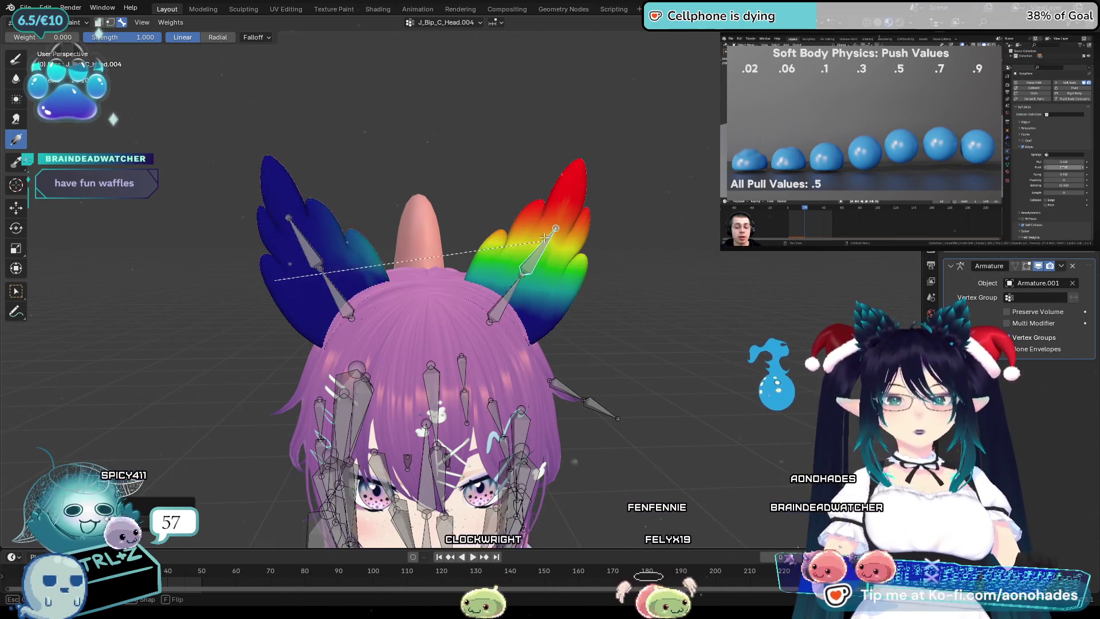
pyautogui.moveTo(288, 219)
pyautogui.mouseDown()
pyautogui.moveTo(497, 337)
pyautogui.moveTo(509, 307)
pyautogui.mouseUp()
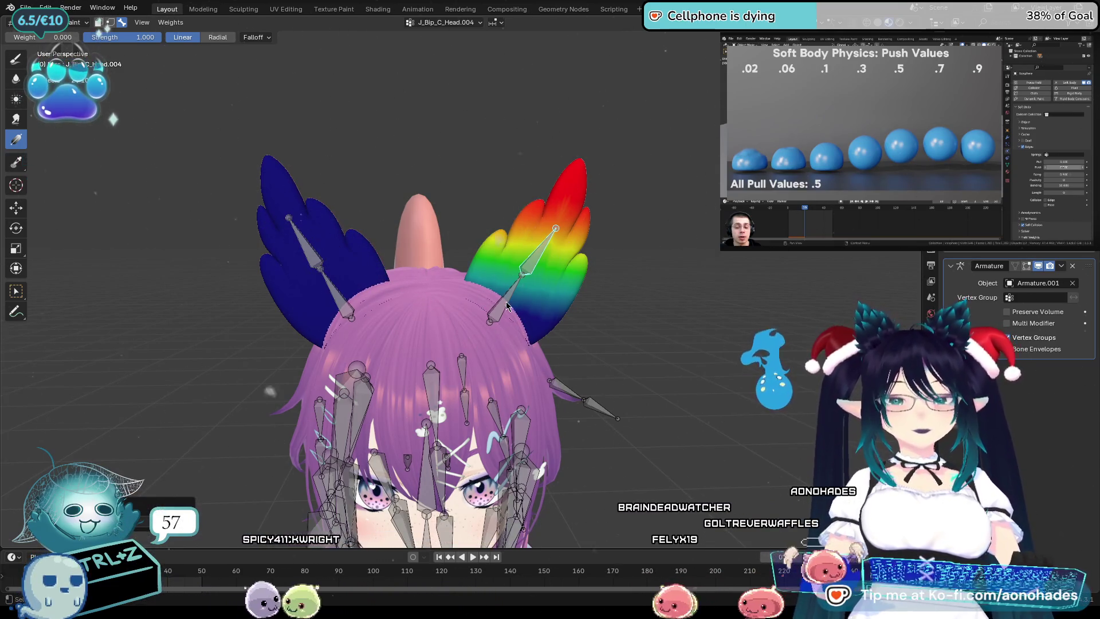
pyautogui.keyDown('ctrl'); pyautogui.click(421, 287); pyautogui.keyUp('ctrl')
pyautogui.moveTo(256, 176); pyautogui.dragTo(431, 387)
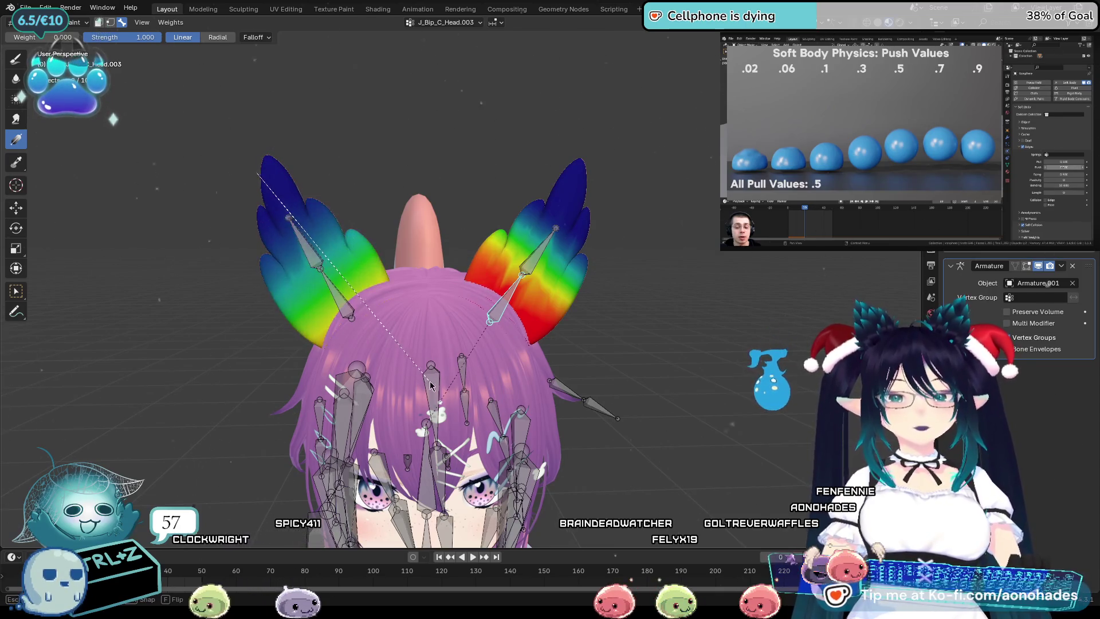
pyautogui.moveTo(275, 162)
pyautogui.mouseDown()
pyautogui.moveTo(488, 190)
pyautogui.moveTo(509, 141)
pyautogui.mouseUp()
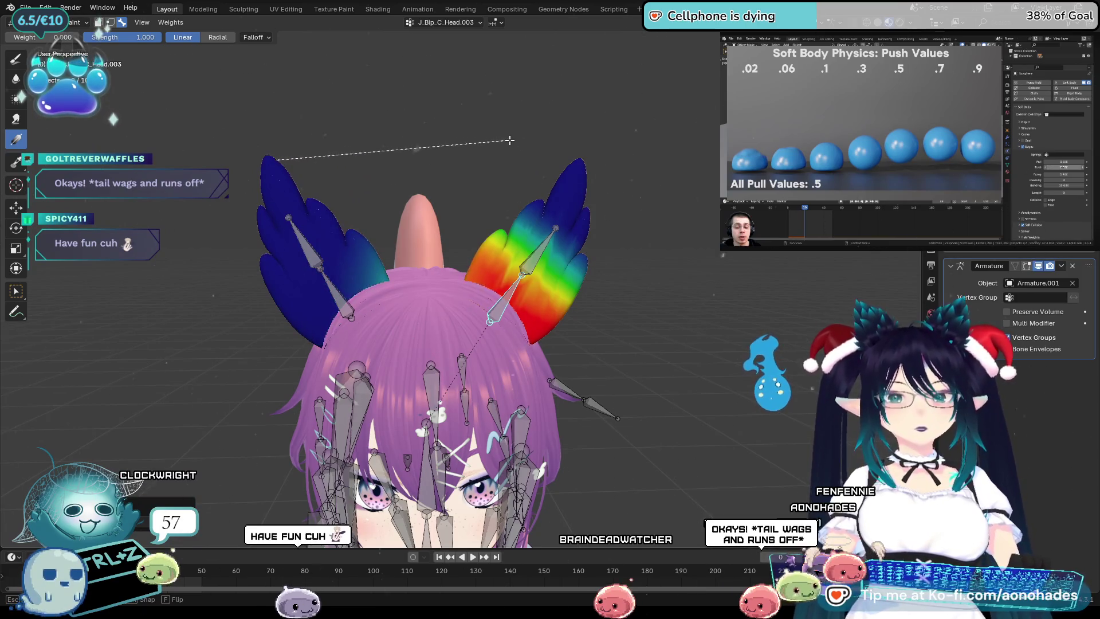
# Check the ear weights from behind and below for the J_Bip_C_Head.001 and .002 groups.
pyautogui.moveTo(504, 145); pyautogui.dragTo(504, 145)
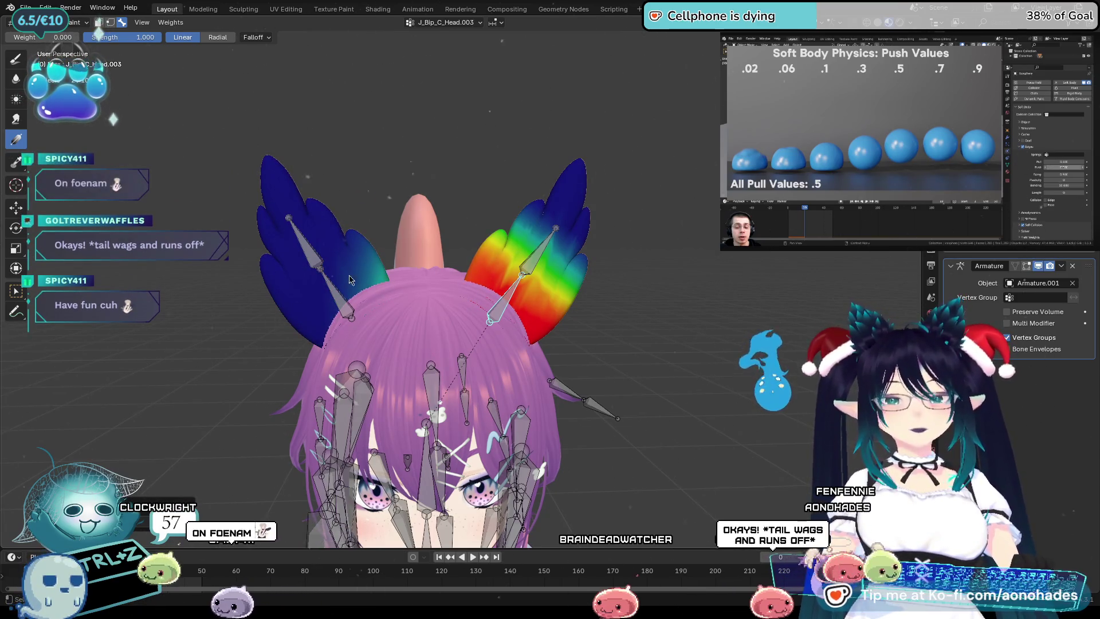
pyautogui.moveTo(454, 234); pyautogui.dragTo(446, 237)
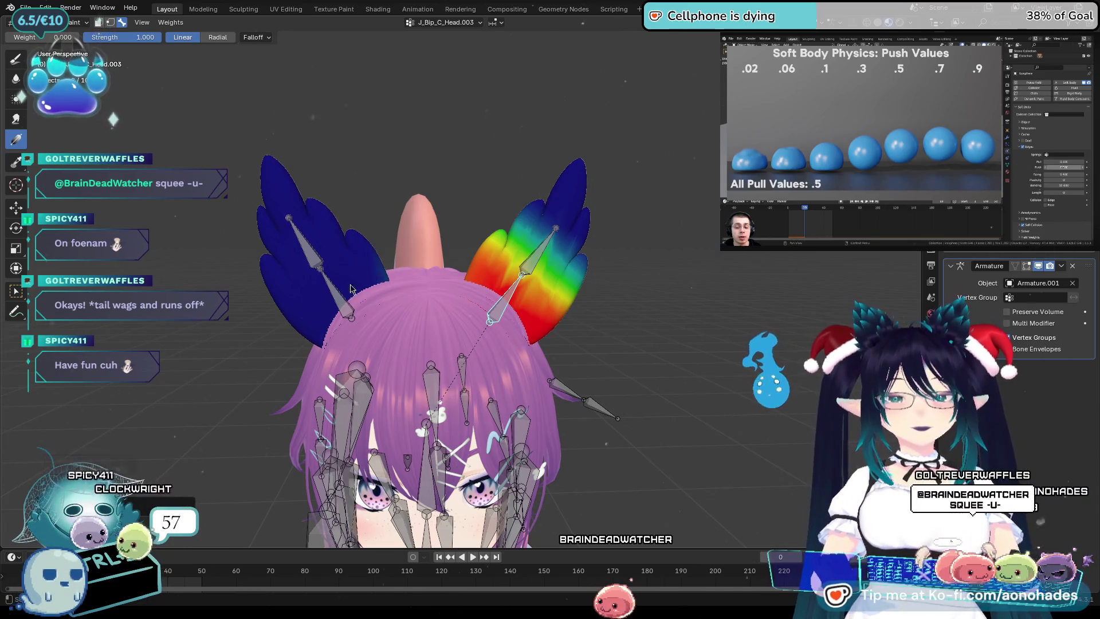
pyautogui.moveTo(438, 230)
pyautogui.mouseDown(button='middle')
pyautogui.moveTo(468, 290)
pyautogui.moveTo(346, 297)
pyautogui.mouseUp(button='middle')
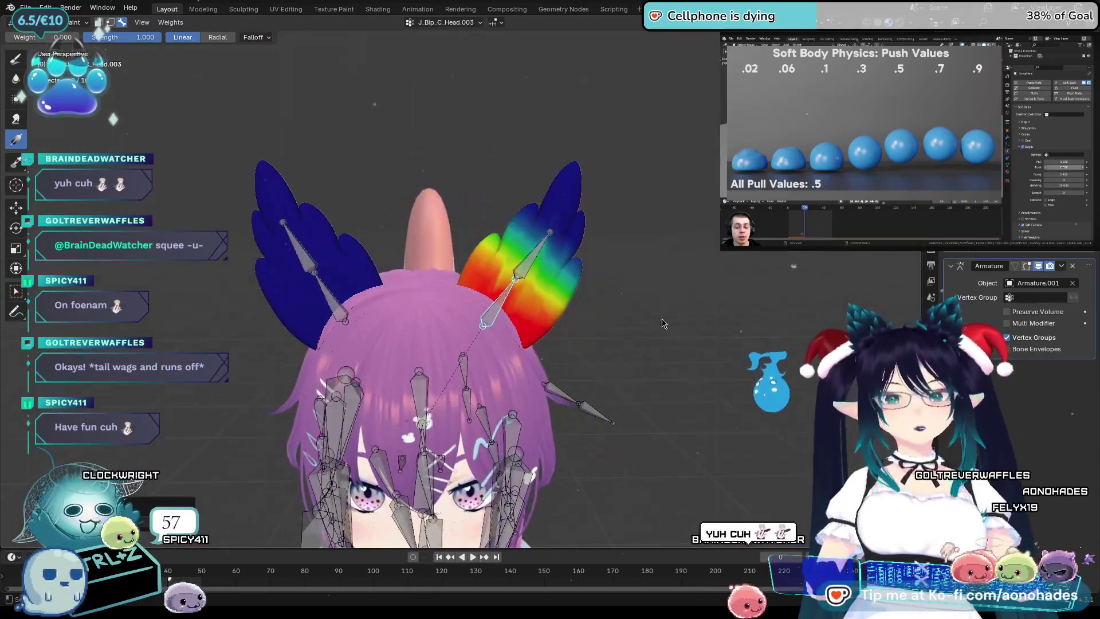
pyautogui.keyDown('ctrl'); pyautogui.click(334, 311); pyautogui.keyUp('ctrl')
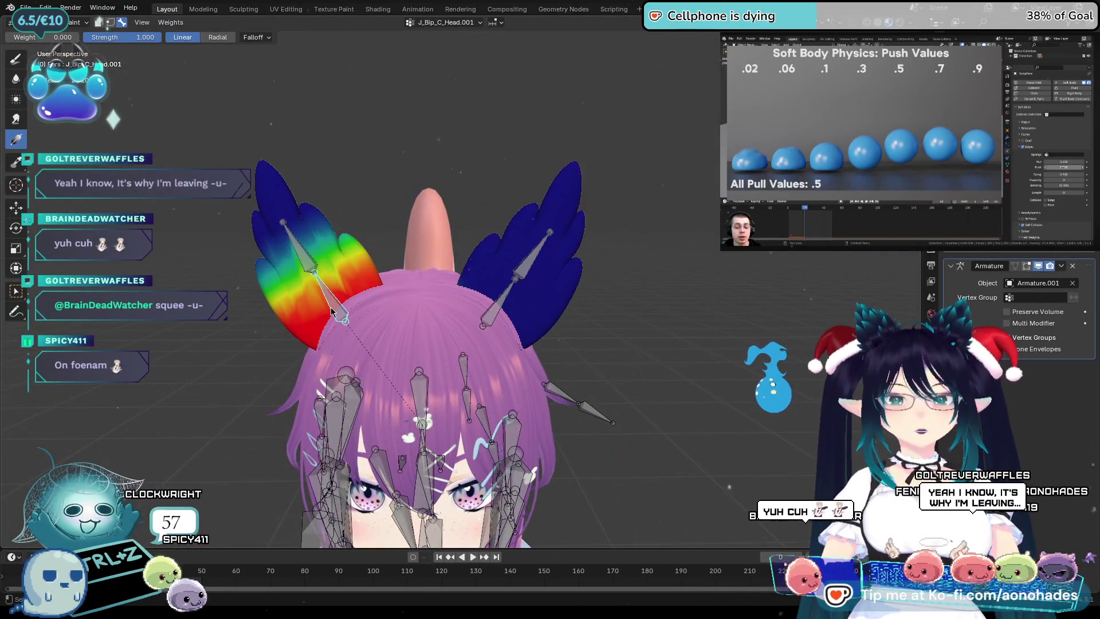
pyautogui.keyDown('ctrl'); pyautogui.click(305, 254); pyautogui.keyUp('ctrl')
pyautogui.moveTo(304, 253); pyautogui.dragTo(487, 296, button='middle')
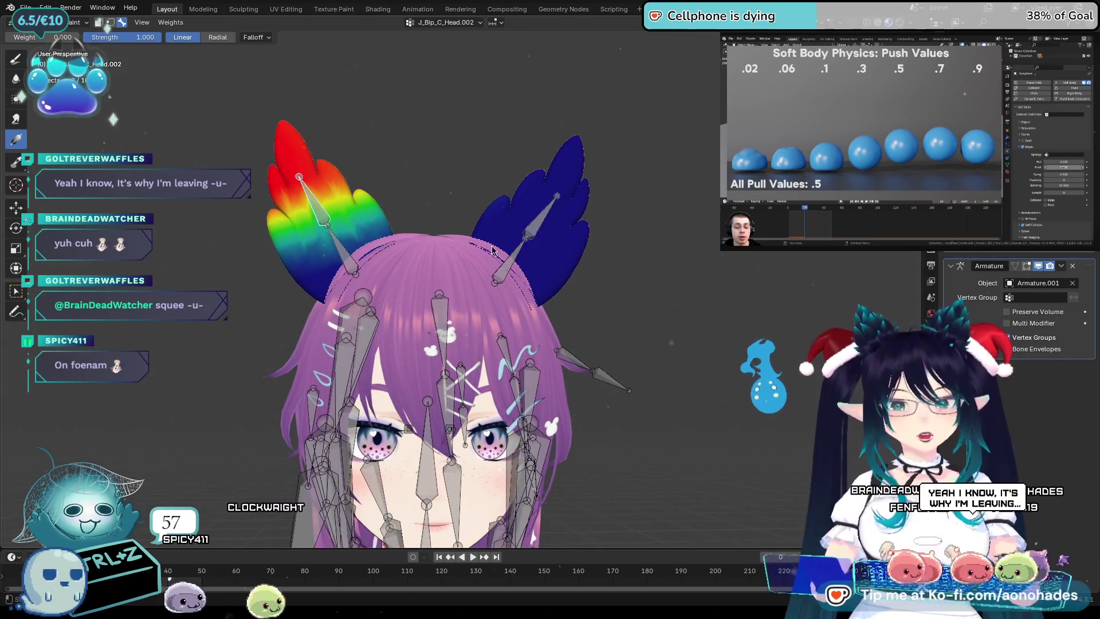
pyautogui.scroll(-2, 499, 249)
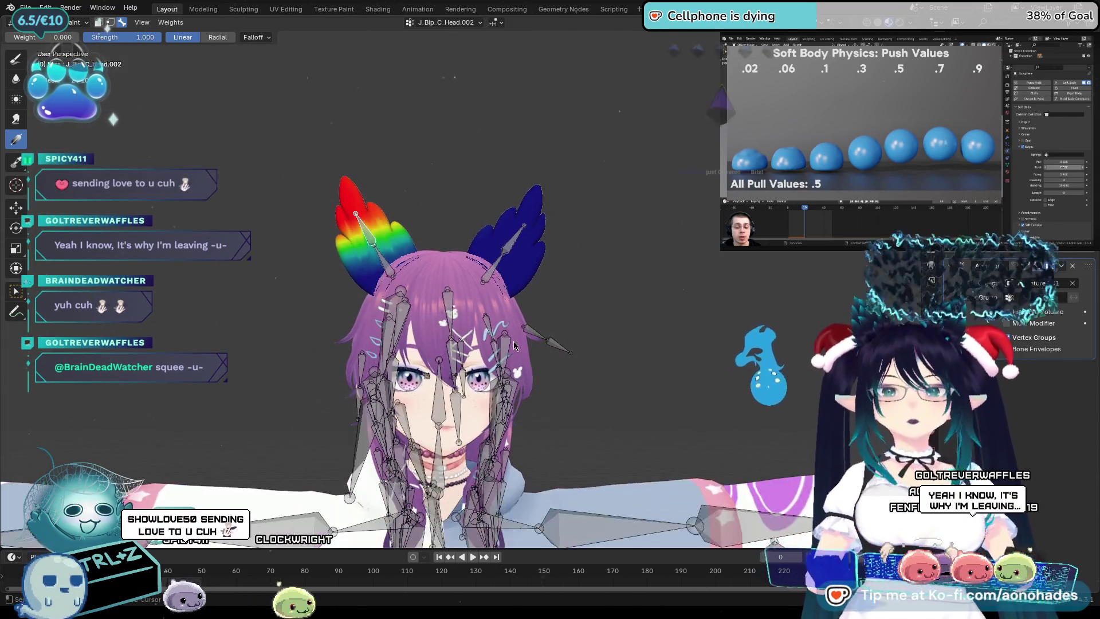
pyautogui.scroll(-1, 533, 275)
pyautogui.scroll(-1, 567, 299)
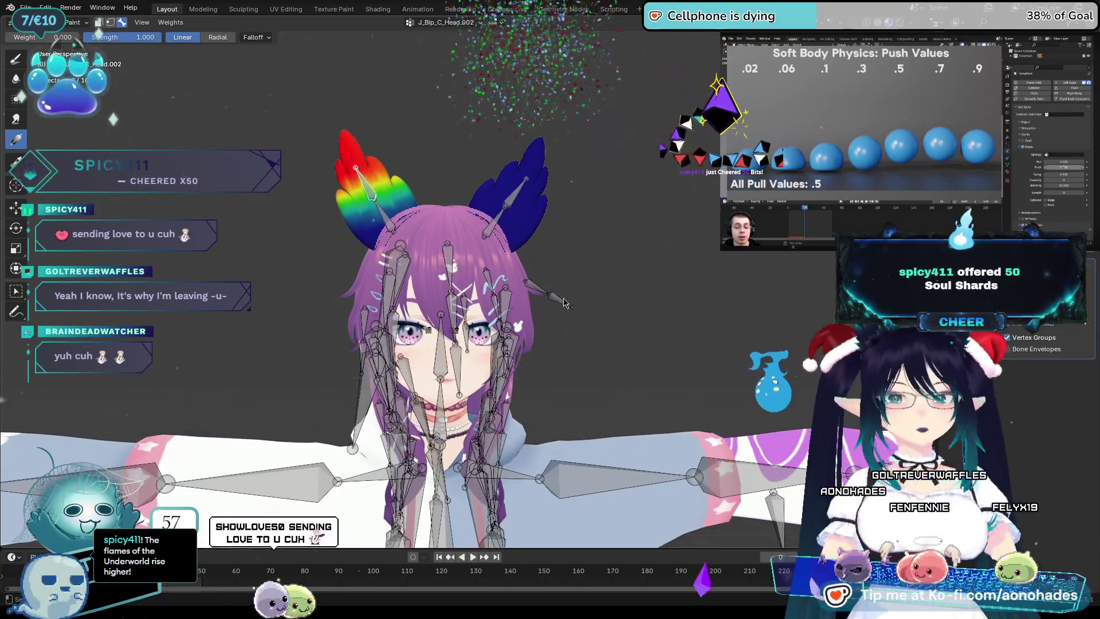
# Test-rotate the head bone and the left ear bone, cancelling each rotation.
pyautogui.keyDown('ctrl'); pyautogui.click(440, 339); pyautogui.keyUp('ctrl')
pyautogui.press('r')
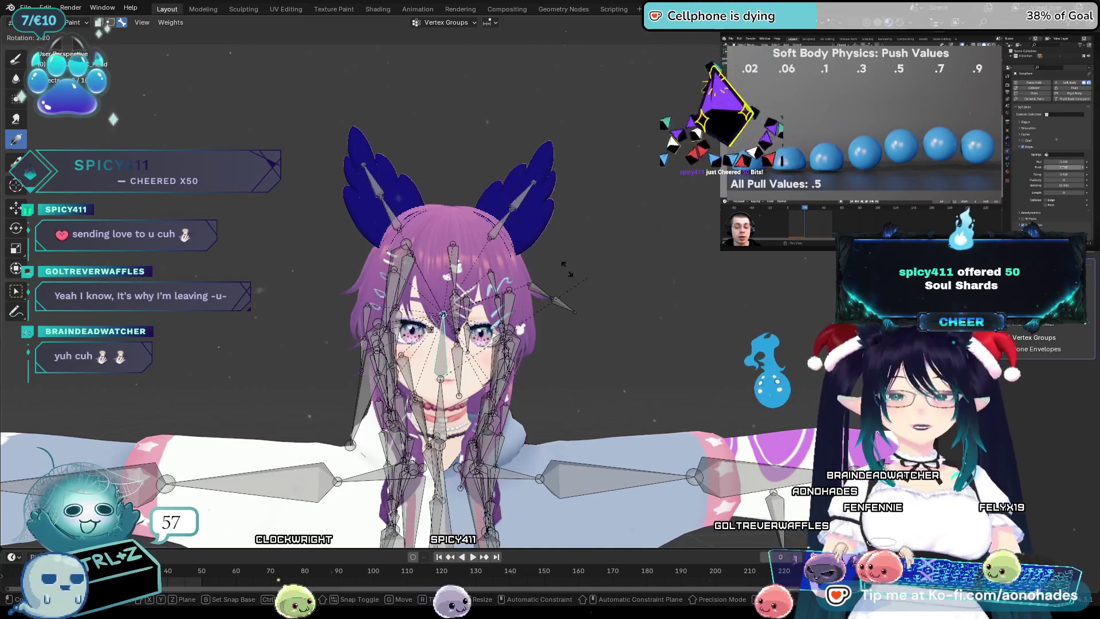
pyautogui.rightClick(391, 217)
pyautogui.keyDown('ctrl'); pyautogui.click(391, 217); pyautogui.keyUp('ctrl')
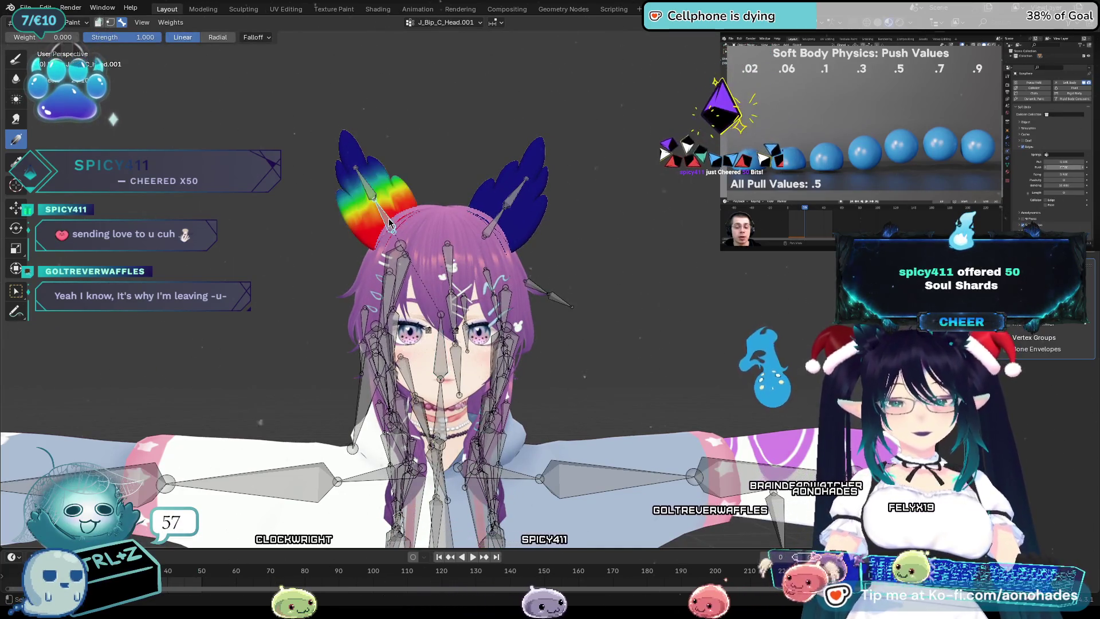
pyautogui.press('r')
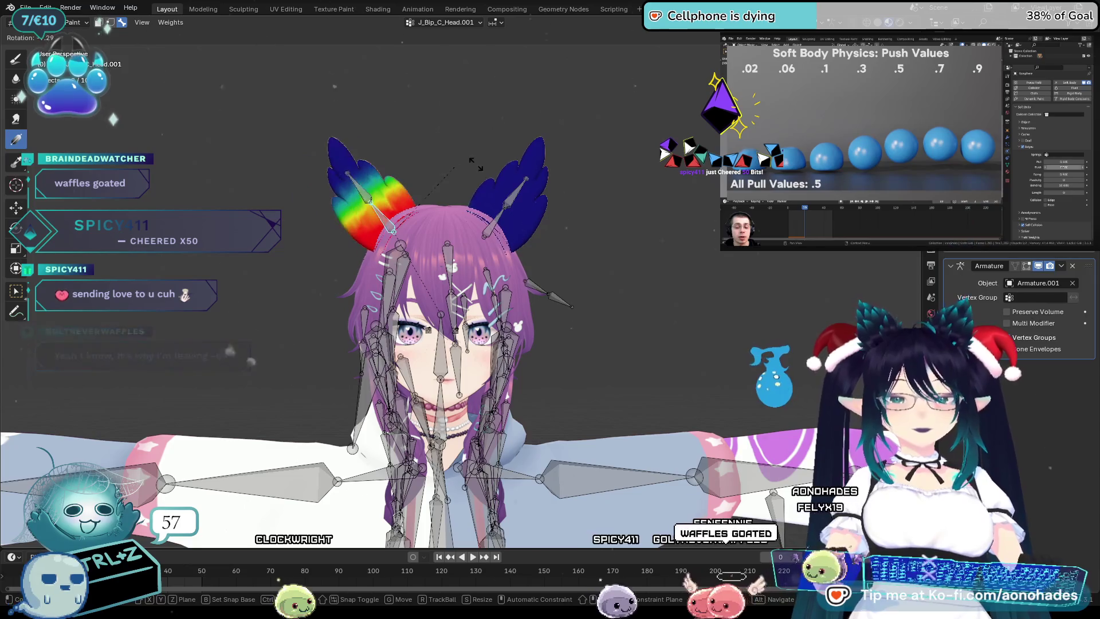
pyautogui.rightClick(402, 180)
pyautogui.press('r')
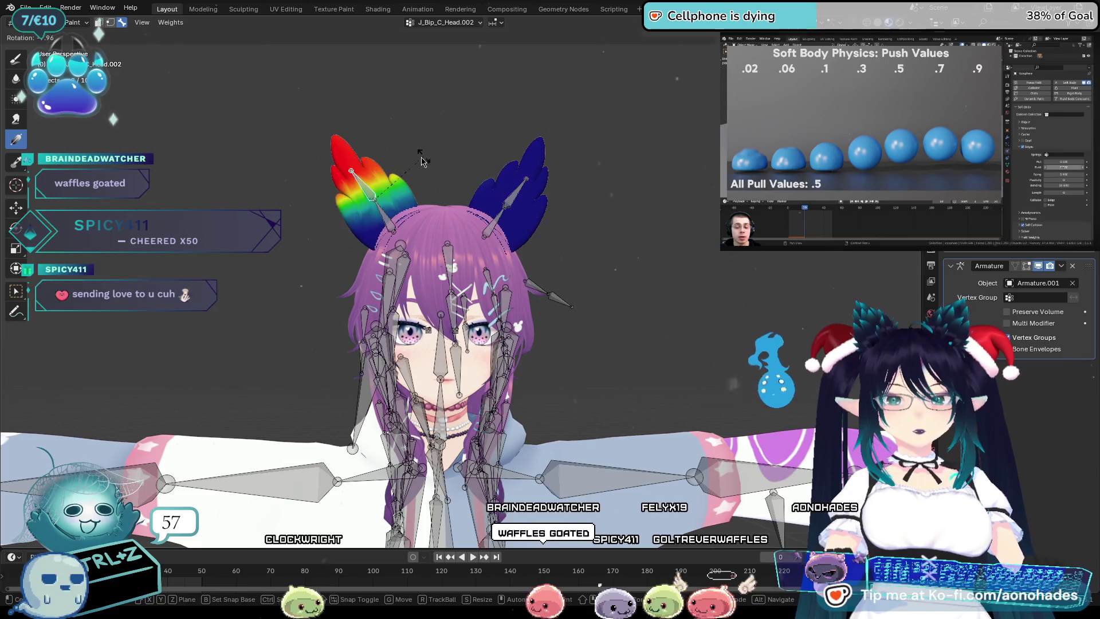
pyautogui.rightClick(400, 159)
# Test-rotate the right ear bone and J_Bip_C_Head.003, then return the Ears mesh to Object Mode.
pyautogui.keyDown('ctrl'); pyautogui.click(516, 193); pyautogui.keyUp('ctrl')
pyautogui.press('r')
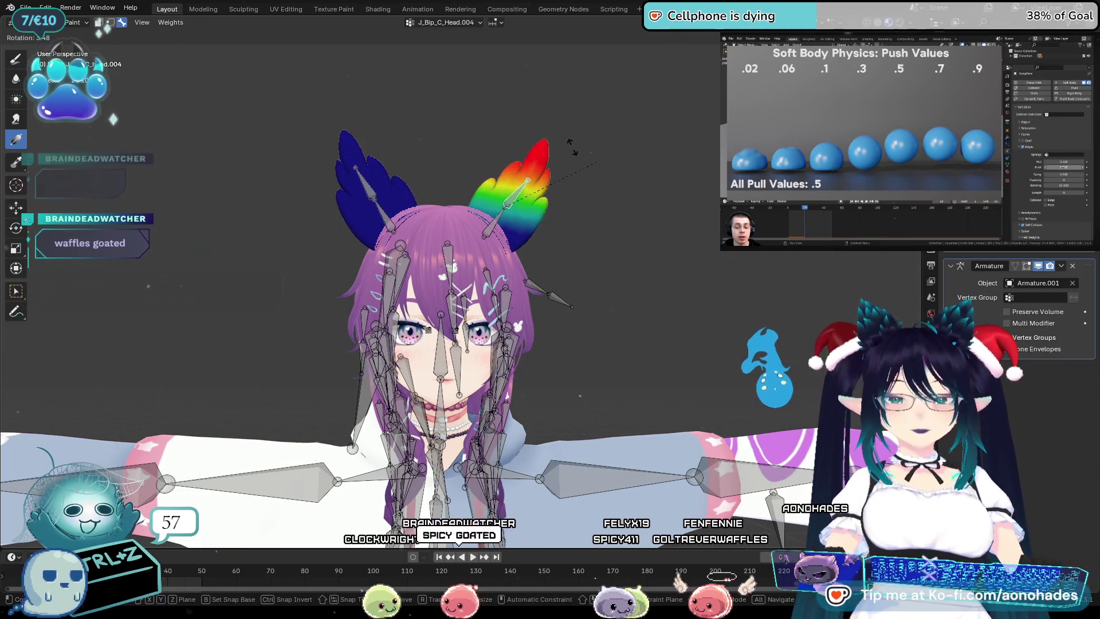
pyautogui.click(597, 161)
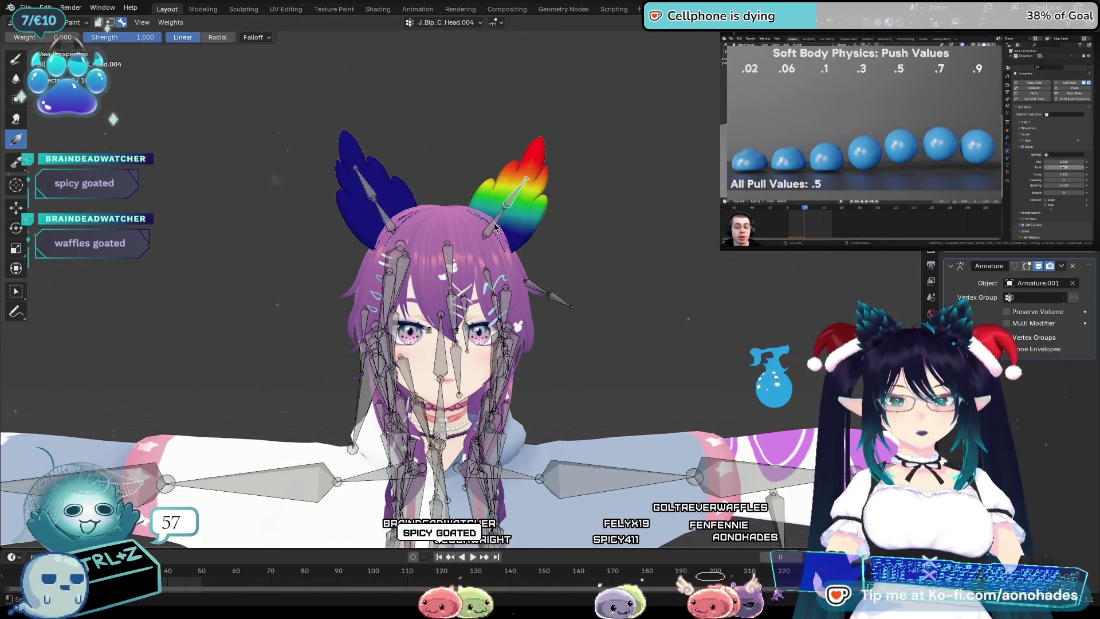
pyautogui.keyDown('ctrl'); pyautogui.click(495, 227); pyautogui.keyUp('ctrl')
pyautogui.press('r')
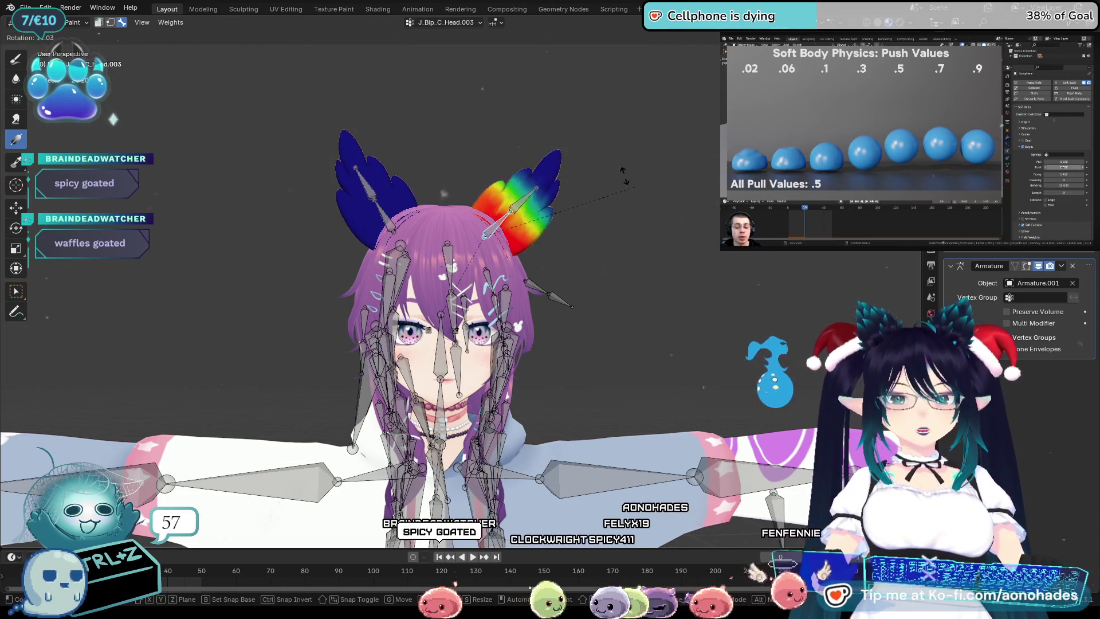
pyautogui.click(580, 172)
pyautogui.scroll(1, 524, 222)
pyautogui.keyDown('shift'); pyautogui.moveTo(524, 222); pyautogui.dragTo(568, 252, button='middle'); pyautogui.keyUp('shift')
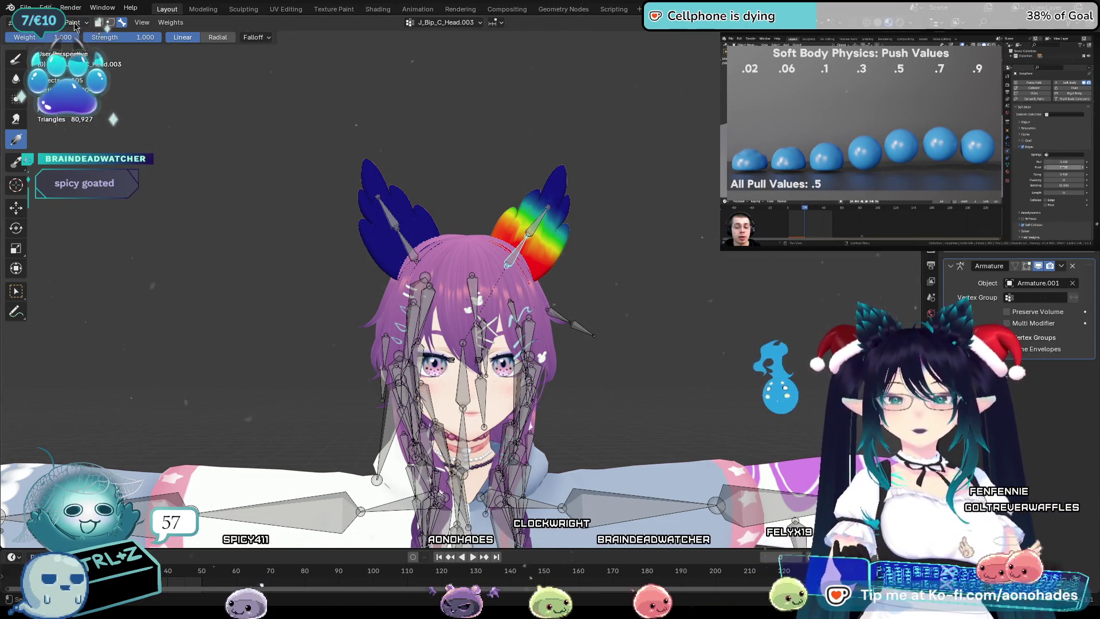
pyautogui.click(76, 37)
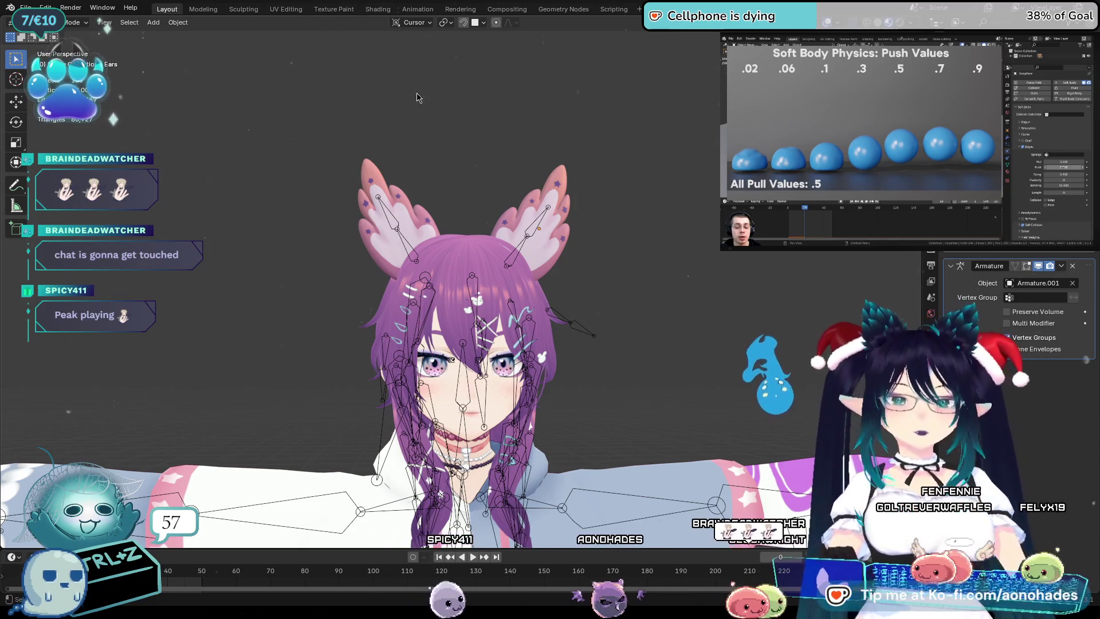
# Peek at the Armature modifier's extra options, select the ears mesh and bring the whole body into view.
pyautogui.click(1062, 266)
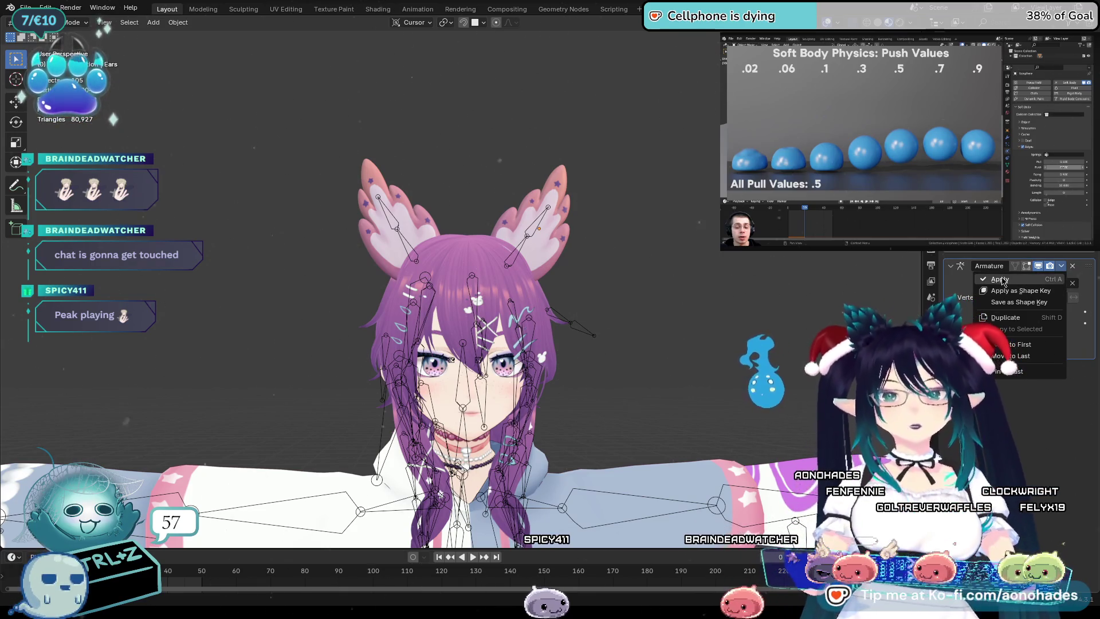
pyautogui.moveTo(751, 272); pyautogui.dragTo(720, 287, button='middle')
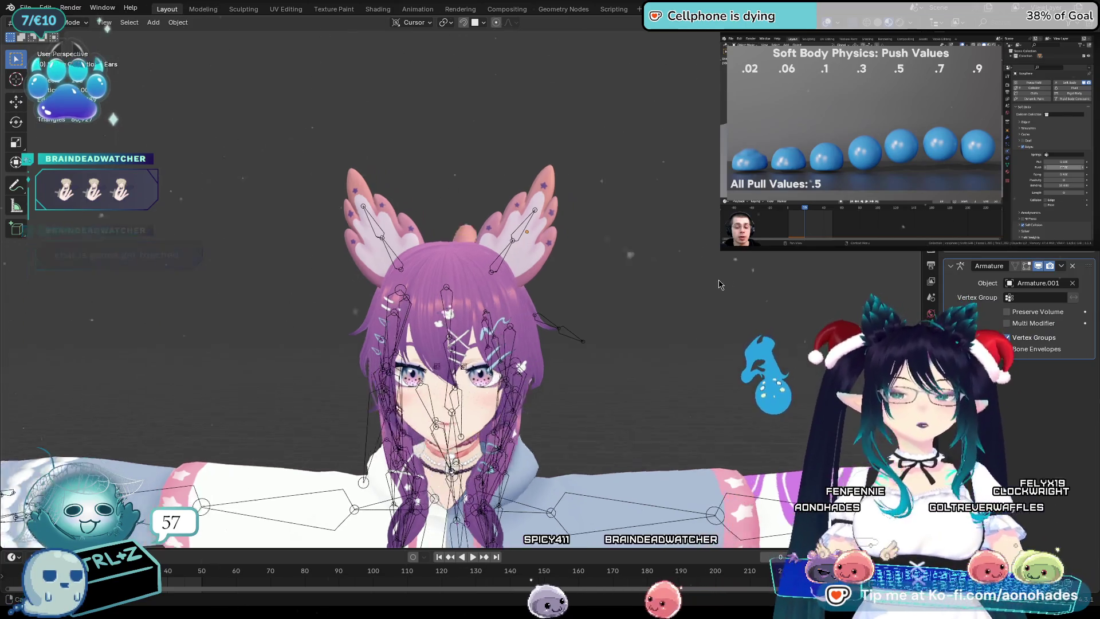
pyautogui.click(530, 249)
pyautogui.scroll(-3, 672, 286)
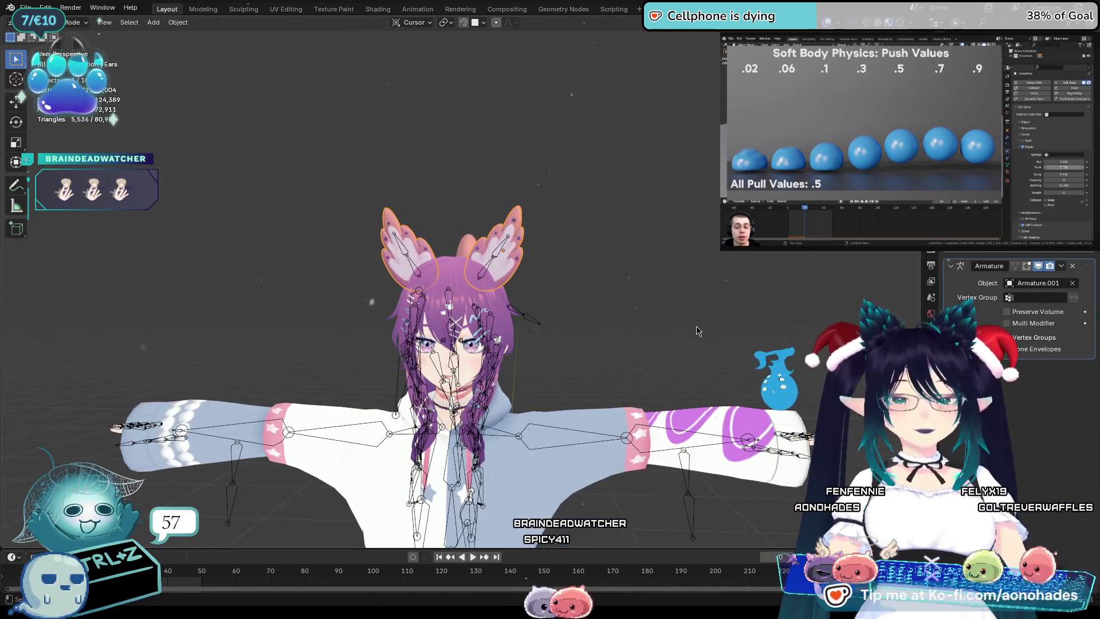
pyautogui.moveTo(696, 331)
pyautogui.keyDown('shift'); pyautogui.mouseDown(button='middle')
pyautogui.moveTo(753, 292)
pyautogui.moveTo(673, 318)
pyautogui.mouseUp(button='middle'); pyautogui.keyUp('shift')
pyautogui.scroll(-3, 753, 293)
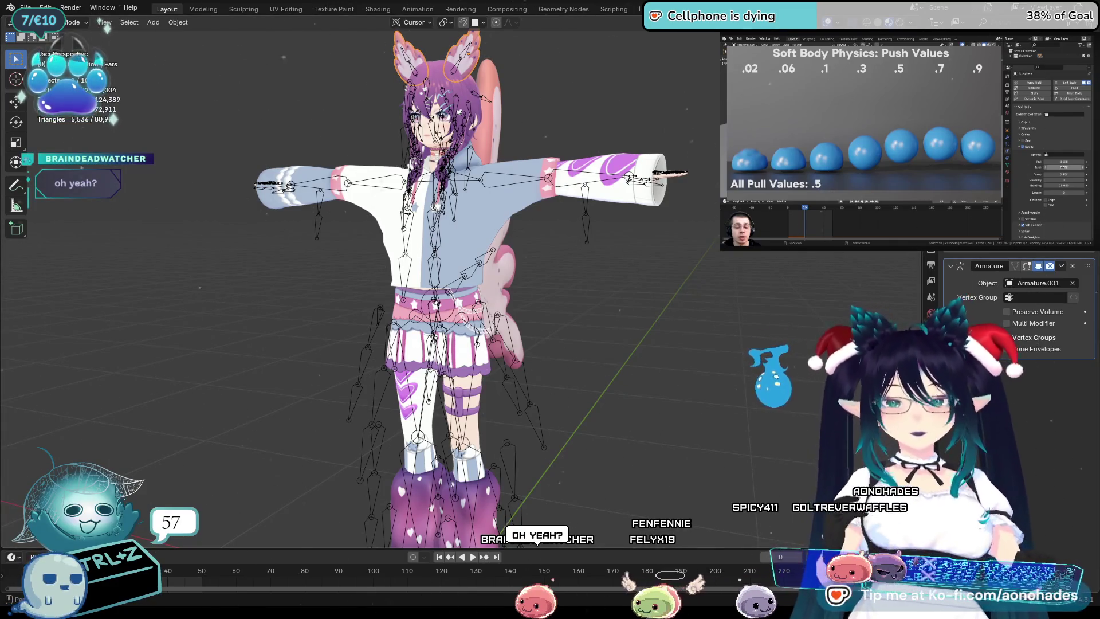
# Show the ears' Physics settings with the soft body cache ending at frame 50, head in close view.
pyautogui.click(930, 296)
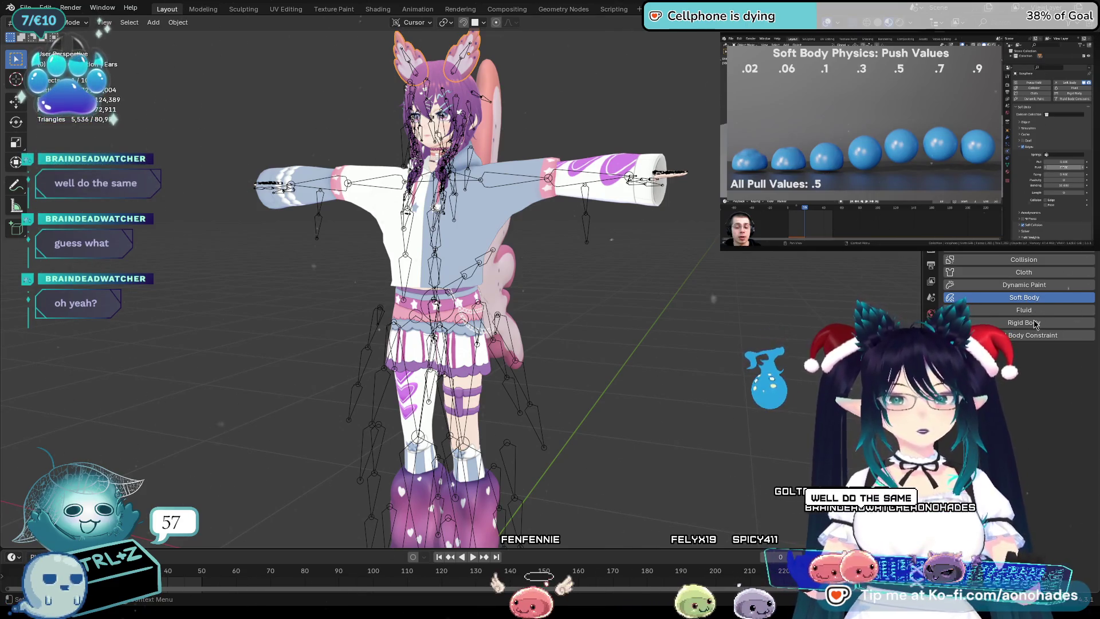
pyautogui.scroll(-3, 1023, 372)
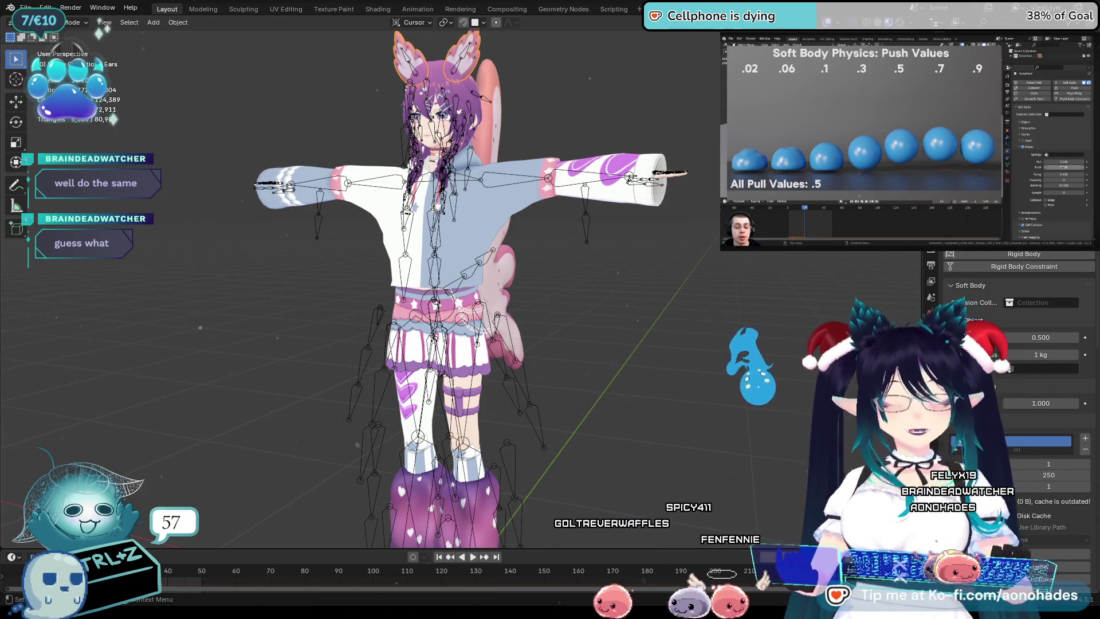
pyautogui.scroll(-2, 1023, 371)
pyautogui.scroll(-2, 937, 543)
pyautogui.scroll(-3, 936, 543)
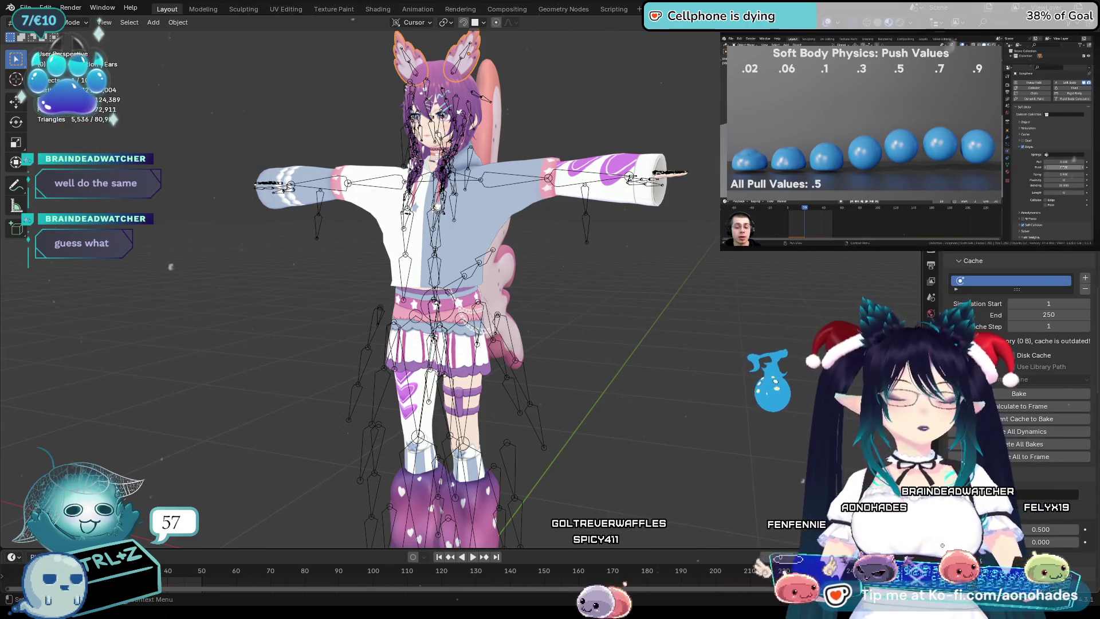
pyautogui.scroll(-1, 937, 543)
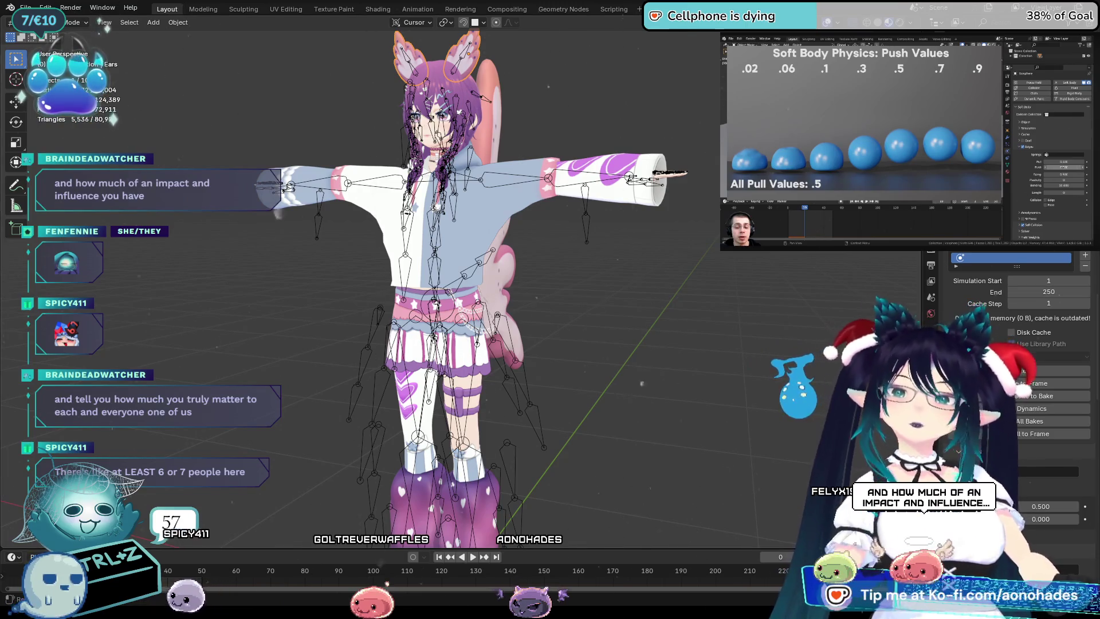
pyautogui.scroll(-5, 1017, 344)
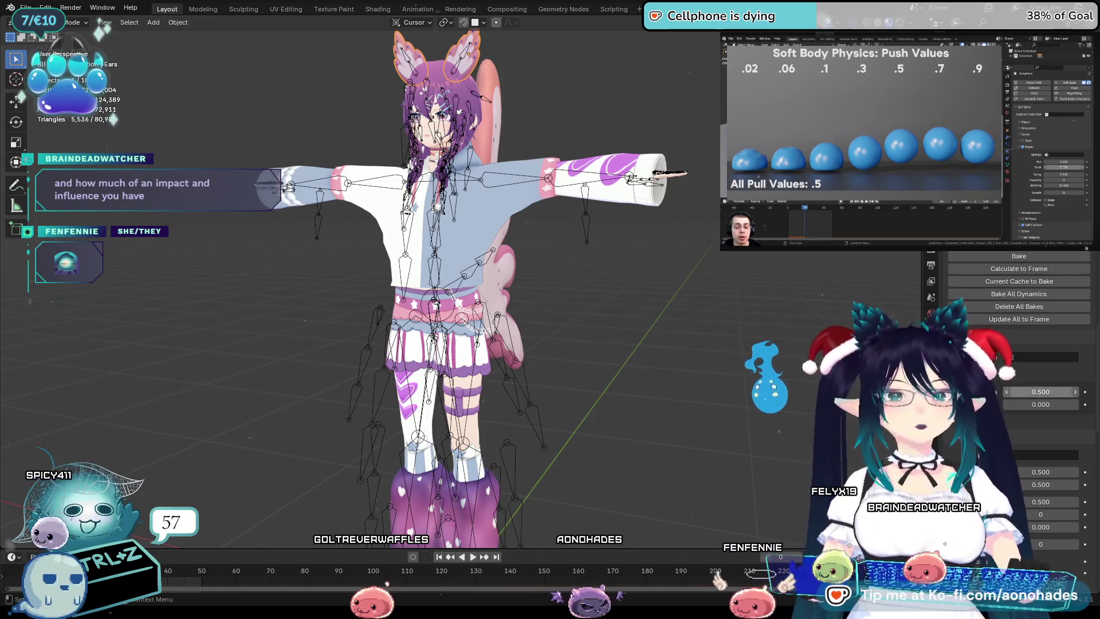
pyautogui.scroll(4, 1018, 386)
pyautogui.scroll(5, 1018, 386)
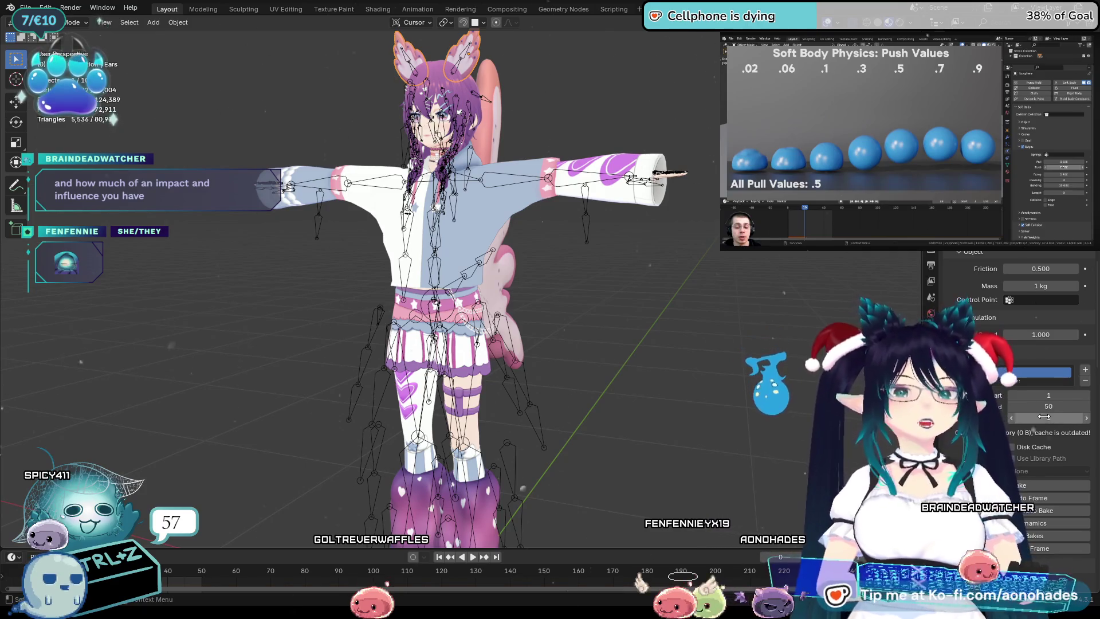
pyautogui.keyDown('shift'); pyautogui.moveTo(676, 303); pyautogui.dragTo(704, 368, button='middle'); pyautogui.keyUp('shift')
pyautogui.scroll(2, 705, 368)
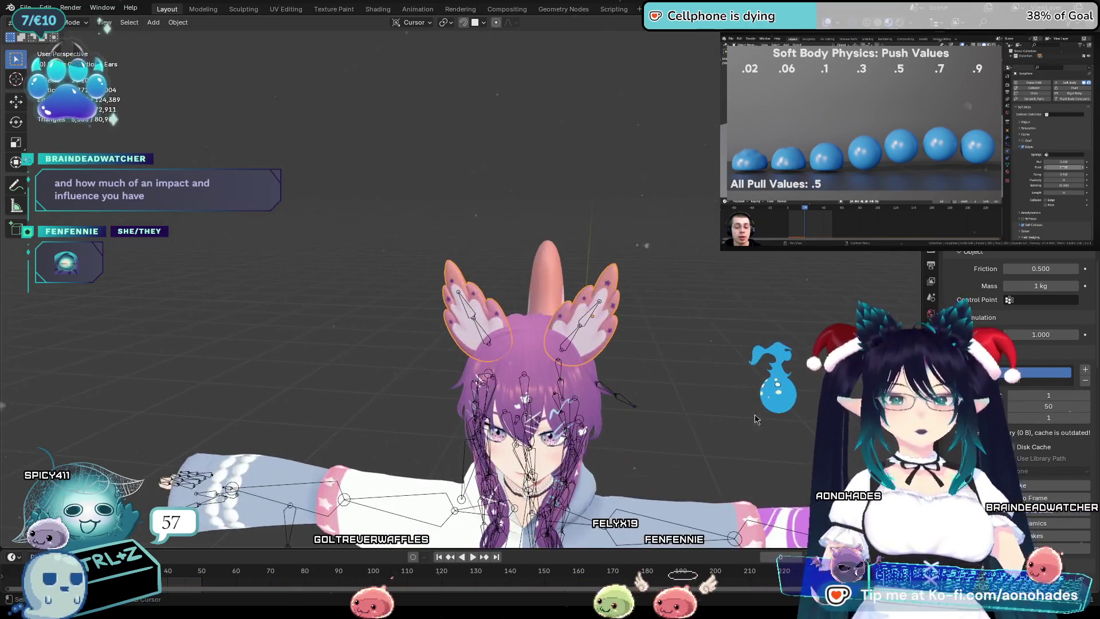
pyautogui.scroll(2, 705, 368)
# Play the timeline to run the ear soft body simulation, then put the armature into Edit Mode.
pyautogui.press('space')
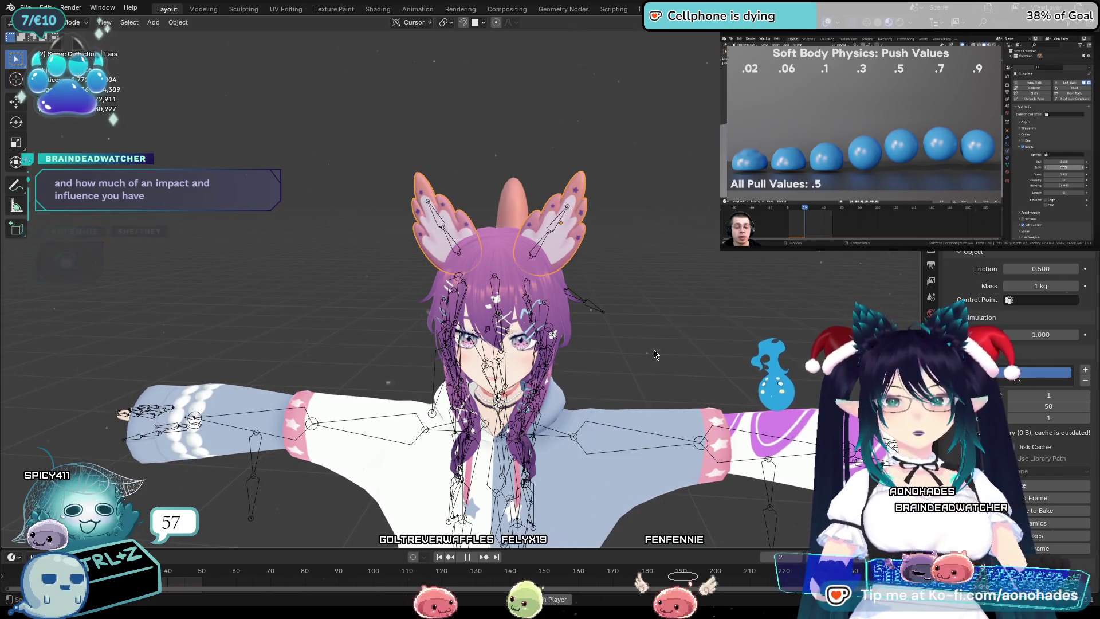
pyautogui.press('space')
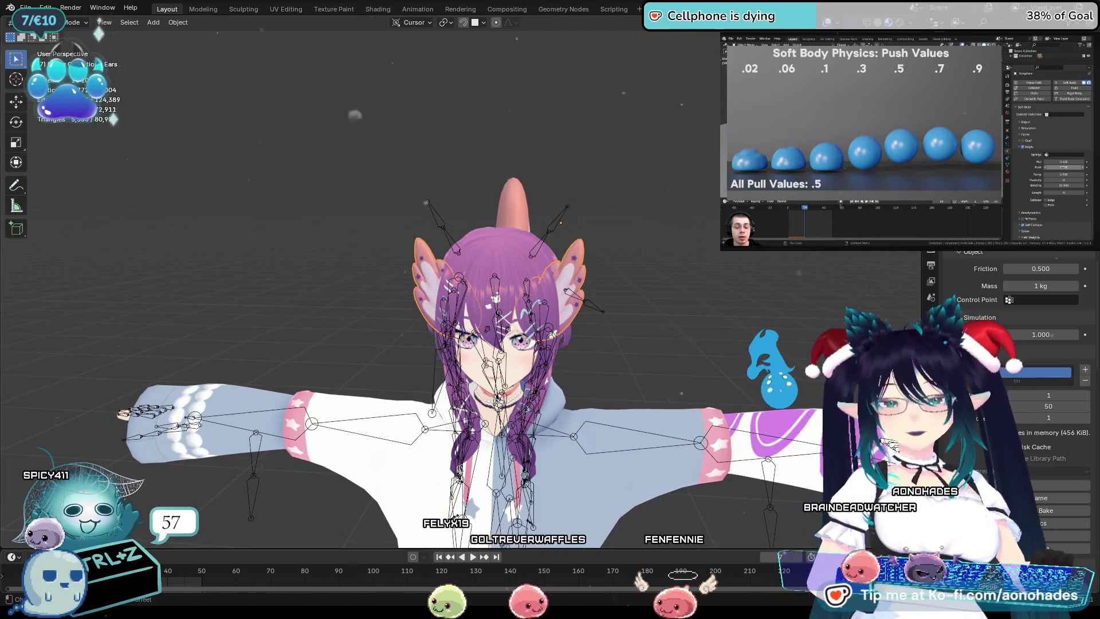
pyautogui.press('space')
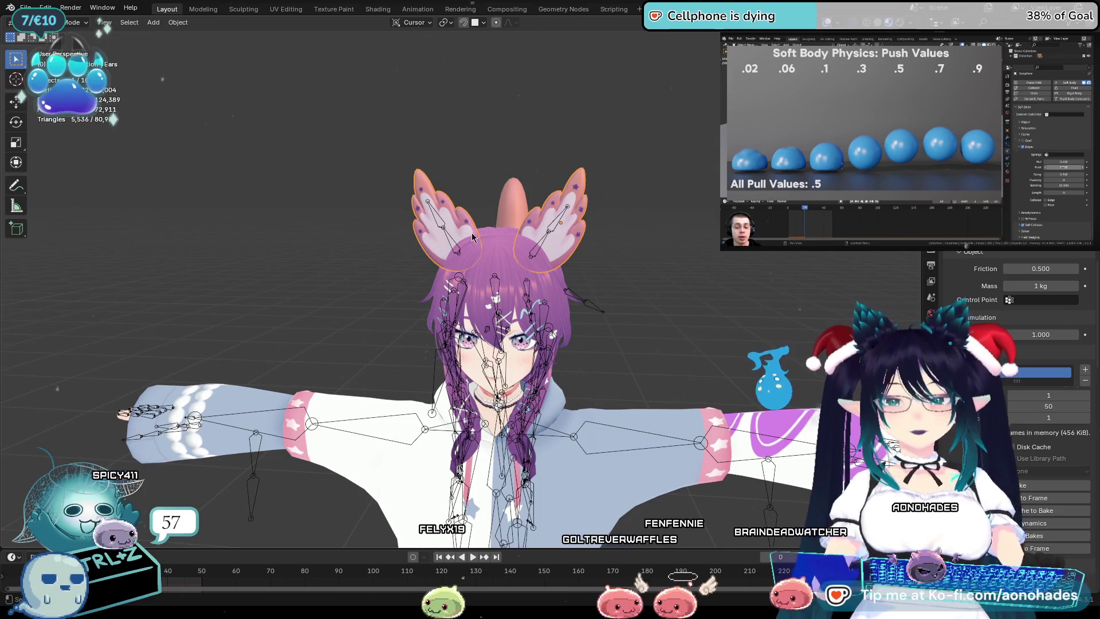
pyautogui.click(450, 248)
pyautogui.press('Tab')
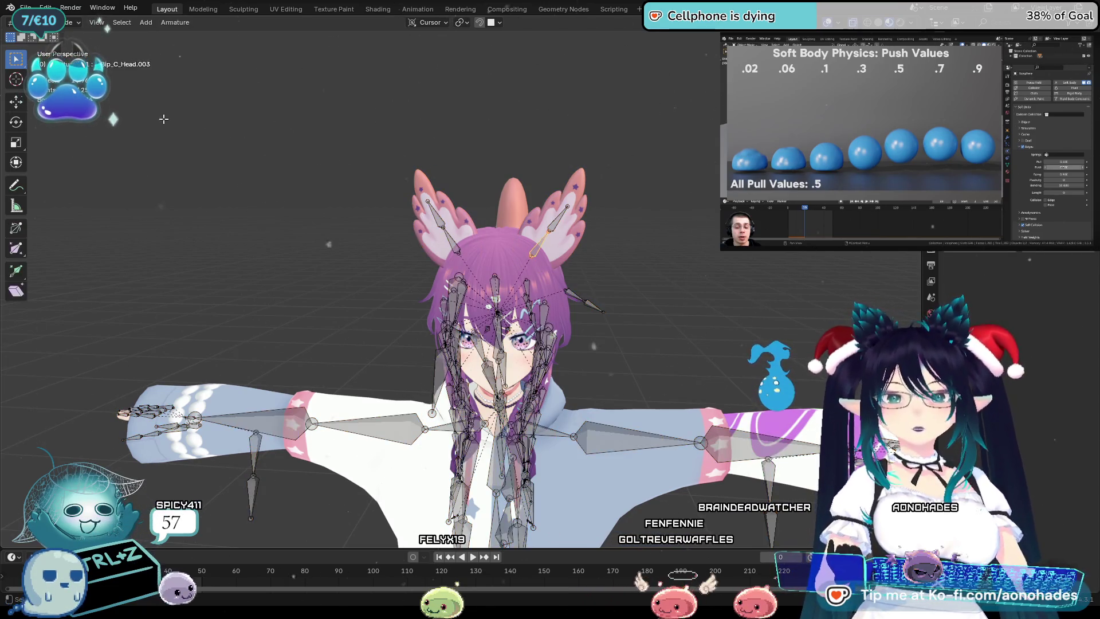
pyautogui.scroll(5, 603, 225)
# Look down onto the ear bones and widen the right-side editors so the bone hierarchy is readable.
pyautogui.moveTo(603, 226); pyautogui.dragTo(405, 295, button='middle')
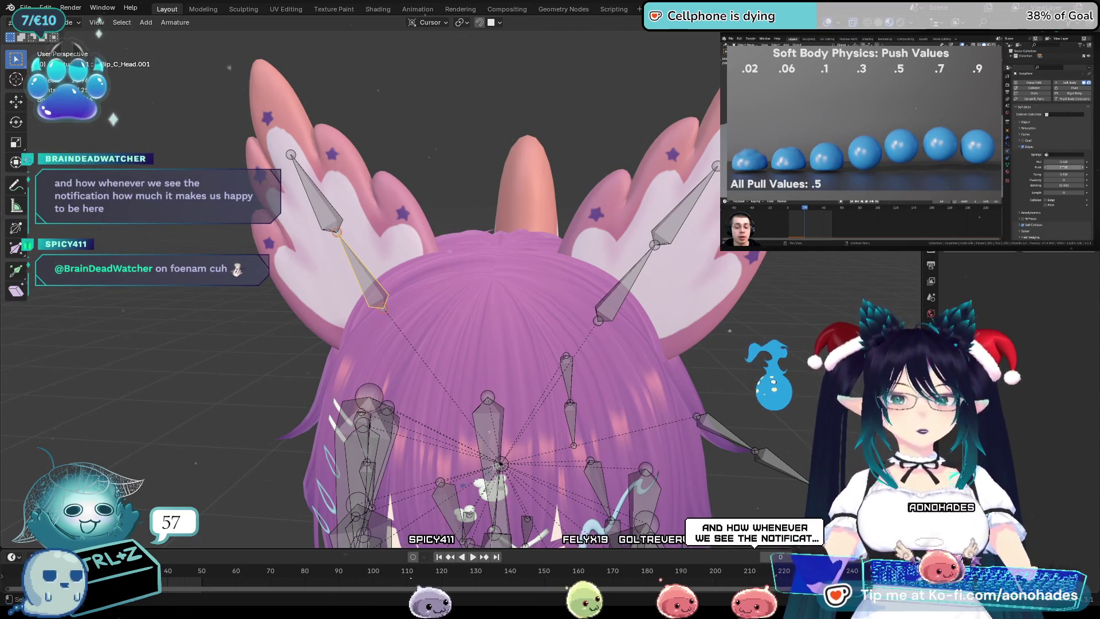
pyautogui.moveTo(927, 276); pyautogui.dragTo(794, 275)
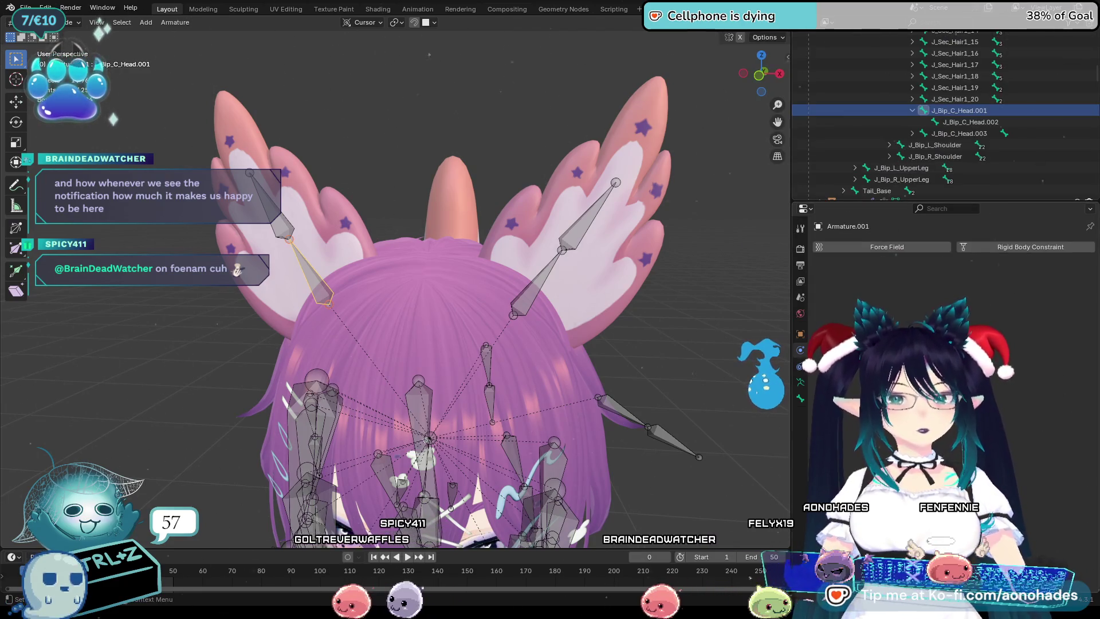
# Rename J_Bip_C_Head.001 to R_Ear_Base and J_Bip_C_Head.002 to R_Ear_Tip in the Outliner.
pyautogui.doubleClick(959, 110)
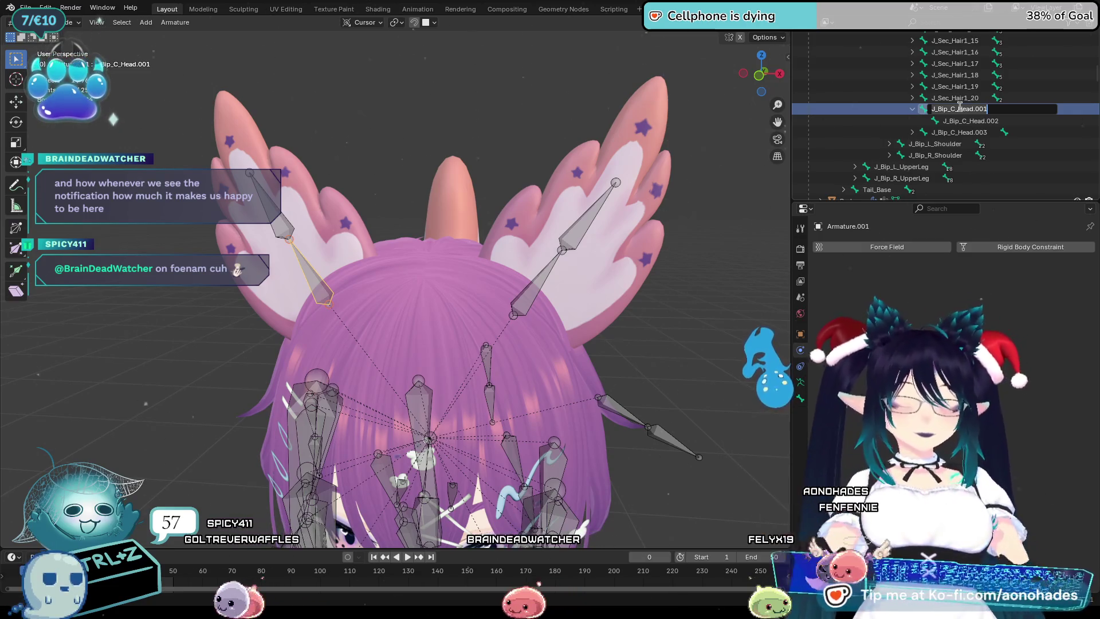
pyautogui.write('R_Ear')
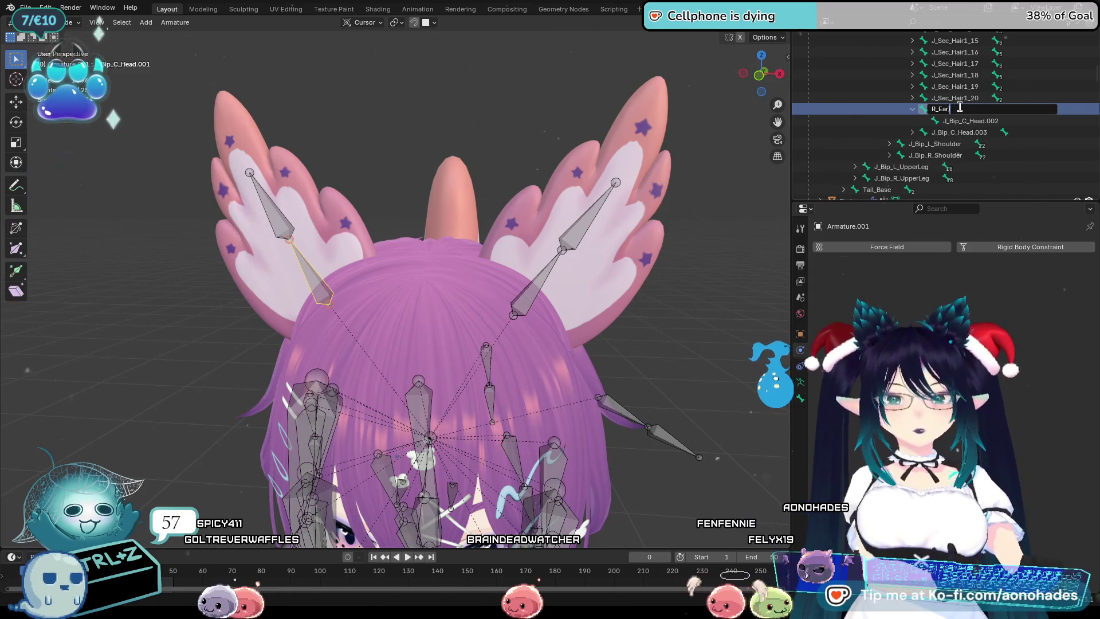
pyautogui.press('BackSpace')
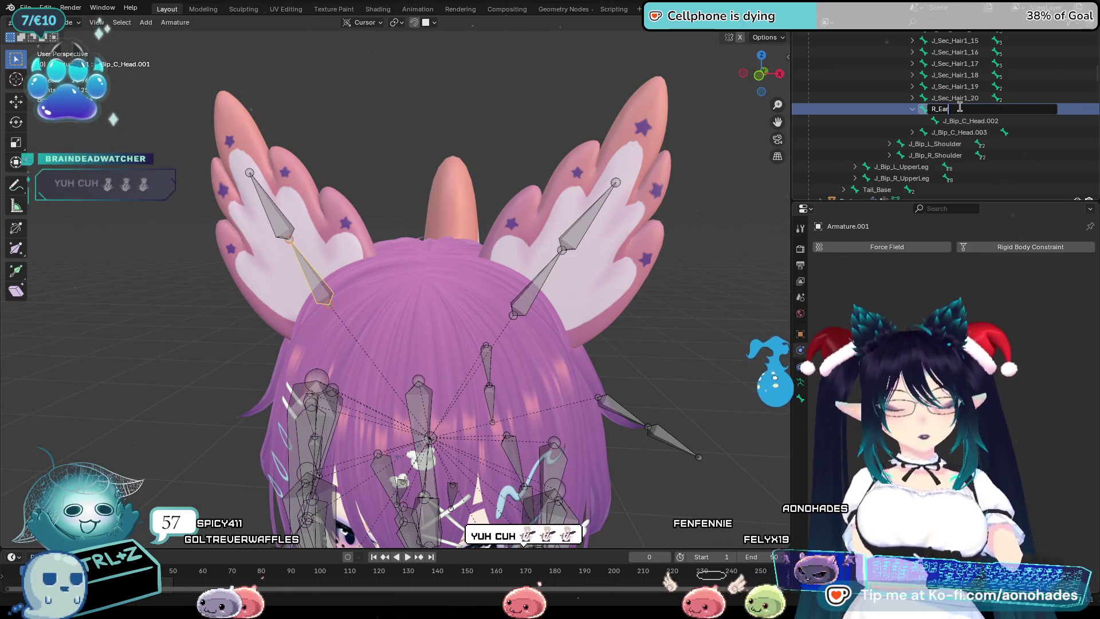
pyautogui.write('_Base')
pyautogui.press('Return')
pyautogui.click(971, 121)
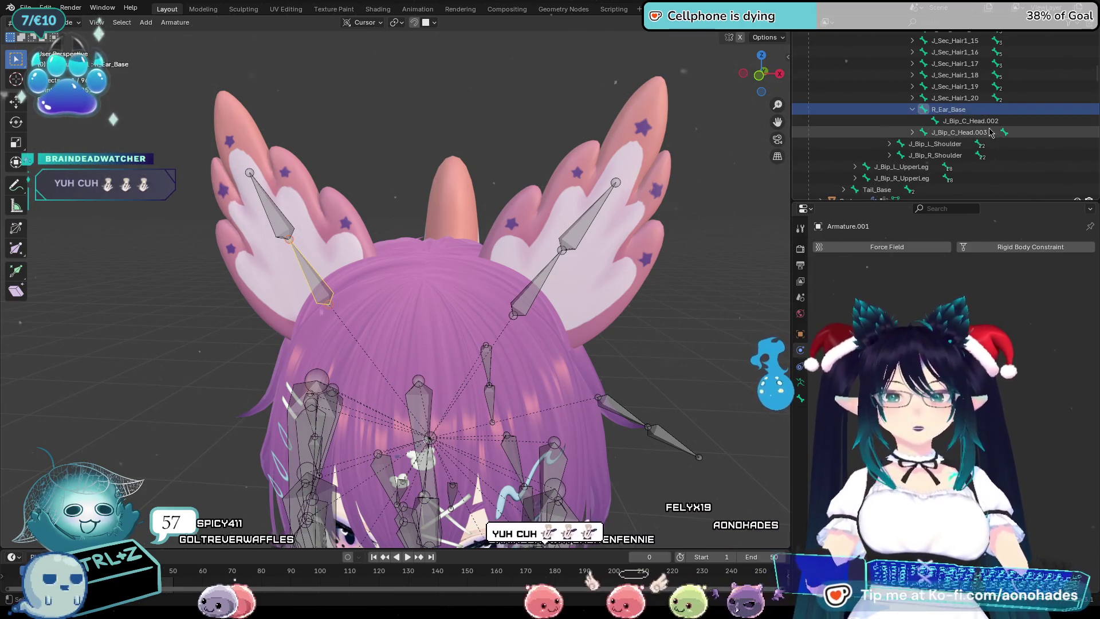
pyautogui.doubleClick(978, 124)
pyautogui.scroll(-1, 971, 122)
pyautogui.write('R_Ear_T')
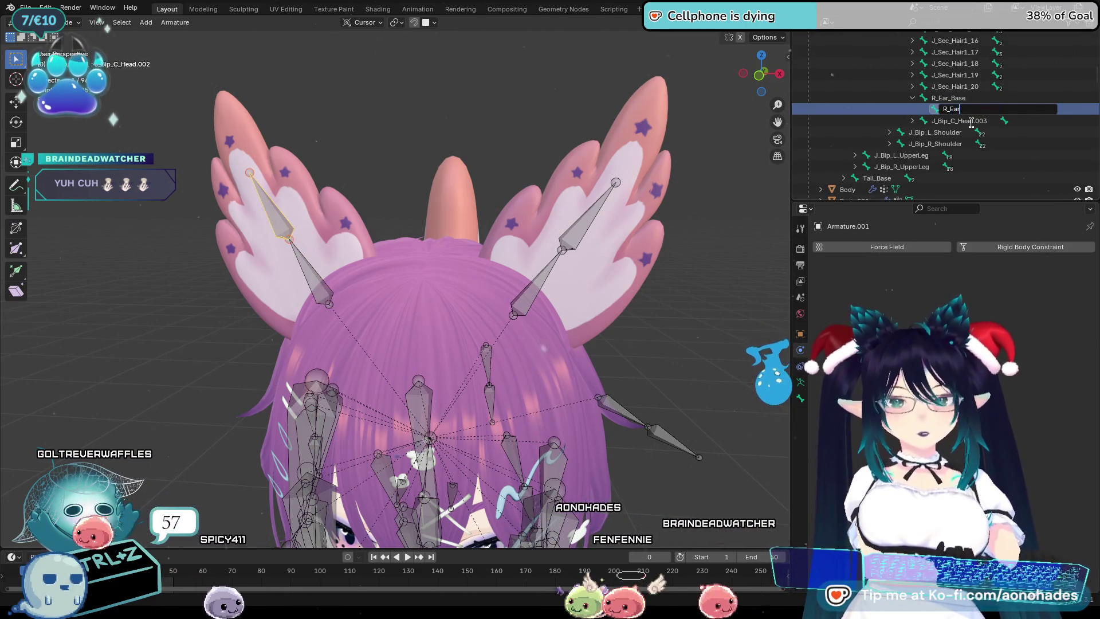
pyautogui.write('ip')
pyautogui.press('Return')
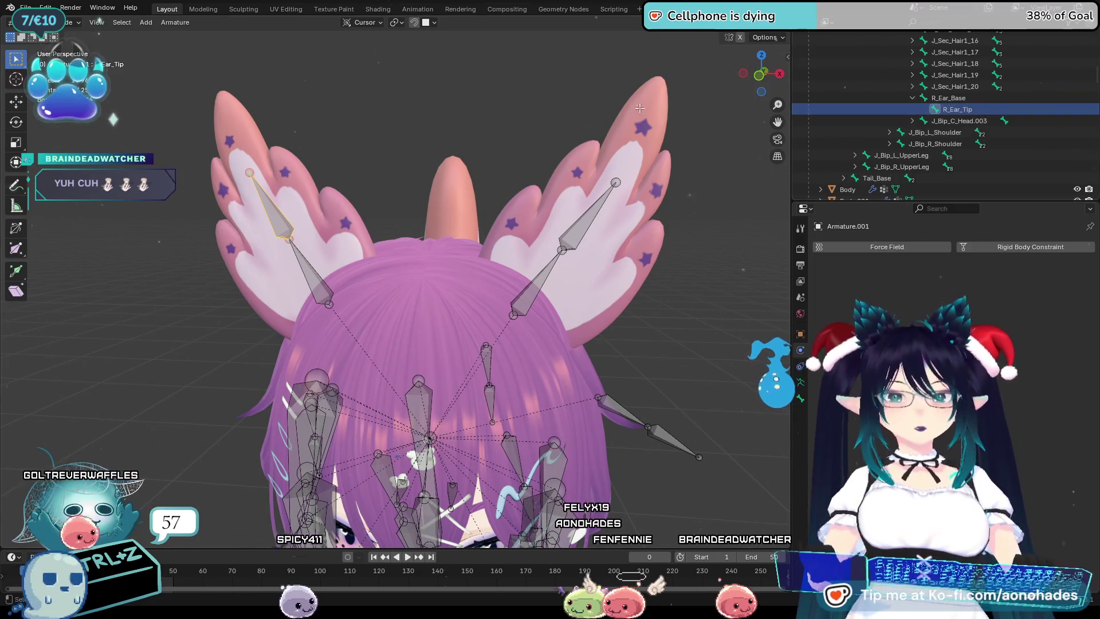
# Rename J_Bip_C_Head.003 to L_Ear_Base and expand it to show its child bone.
pyautogui.doubleClick(966, 121)
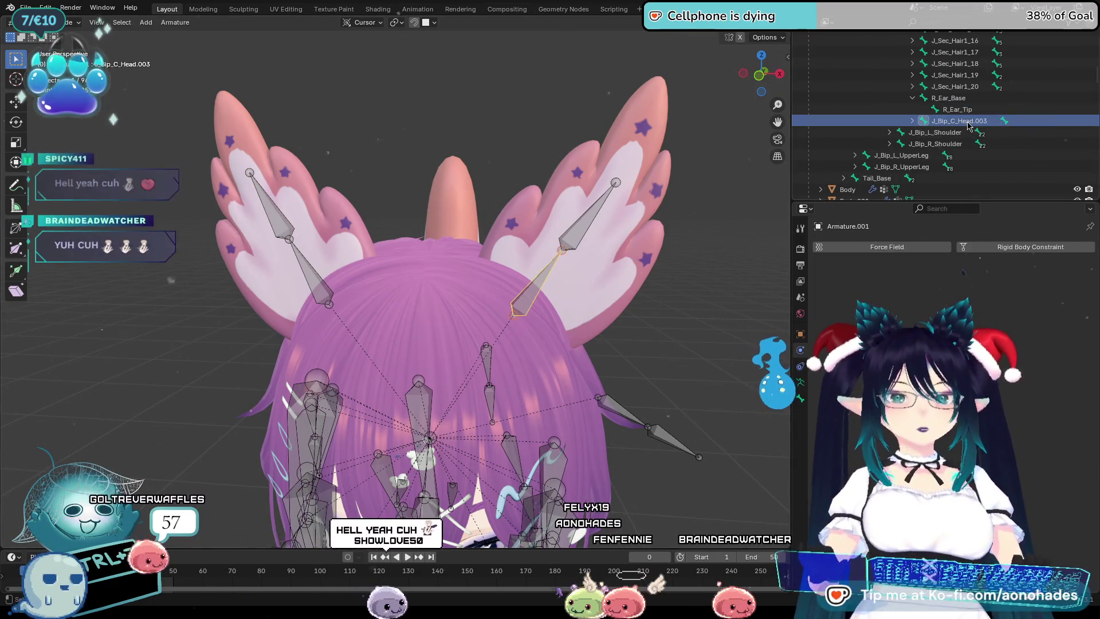
pyautogui.scroll(-1, 967, 121)
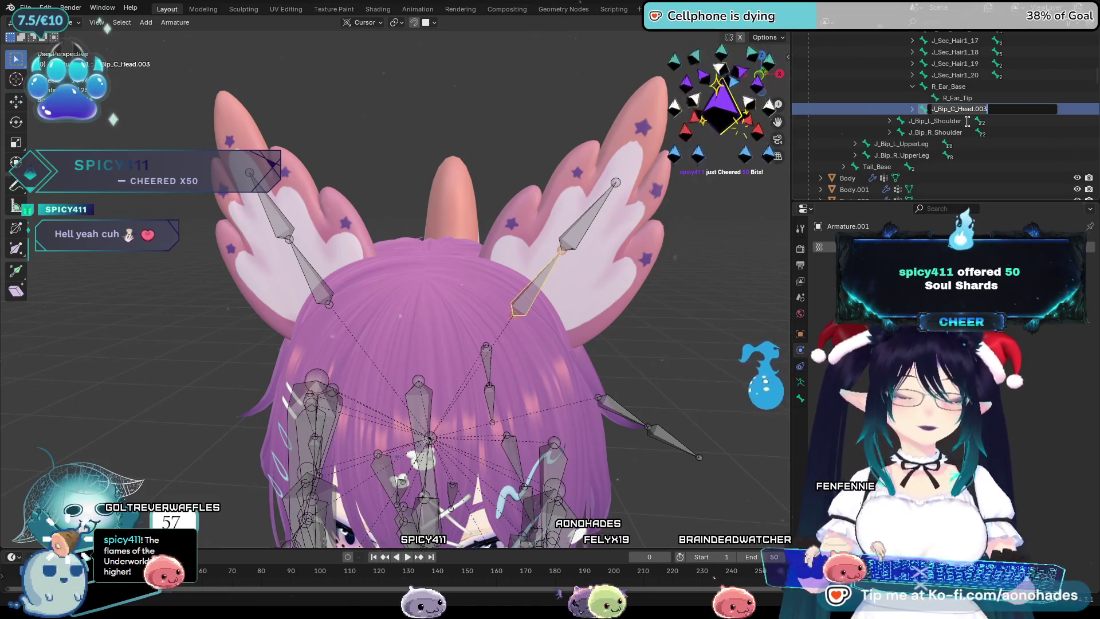
pyautogui.write('L_Ear_')
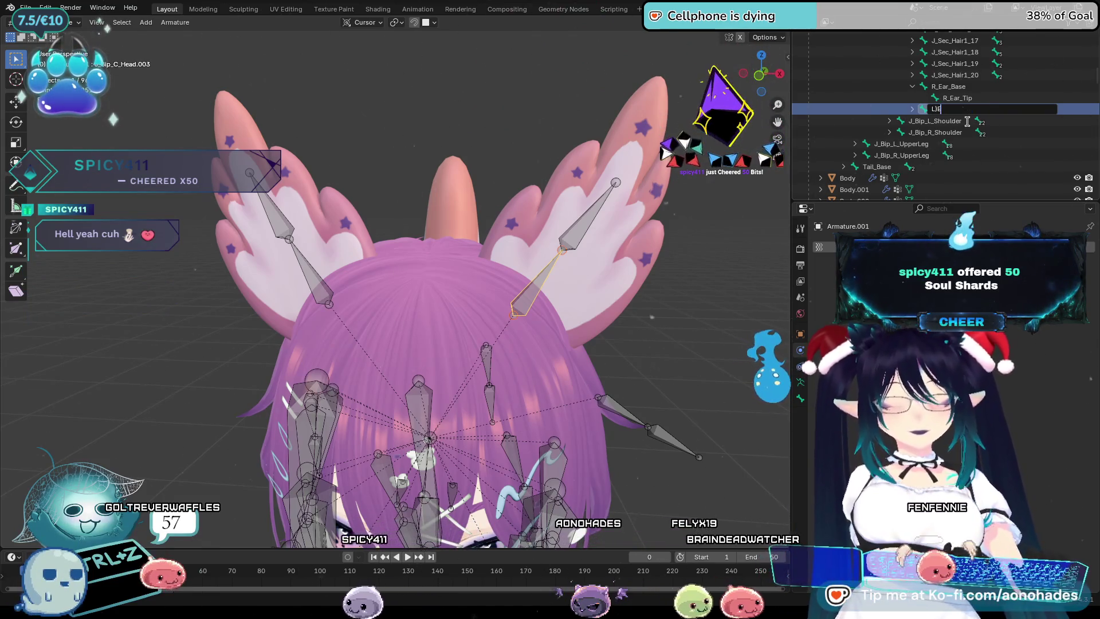
pyautogui.press('BackSpace')
pyautogui.press('BackSpace')
pyautogui.press('BackSpace')
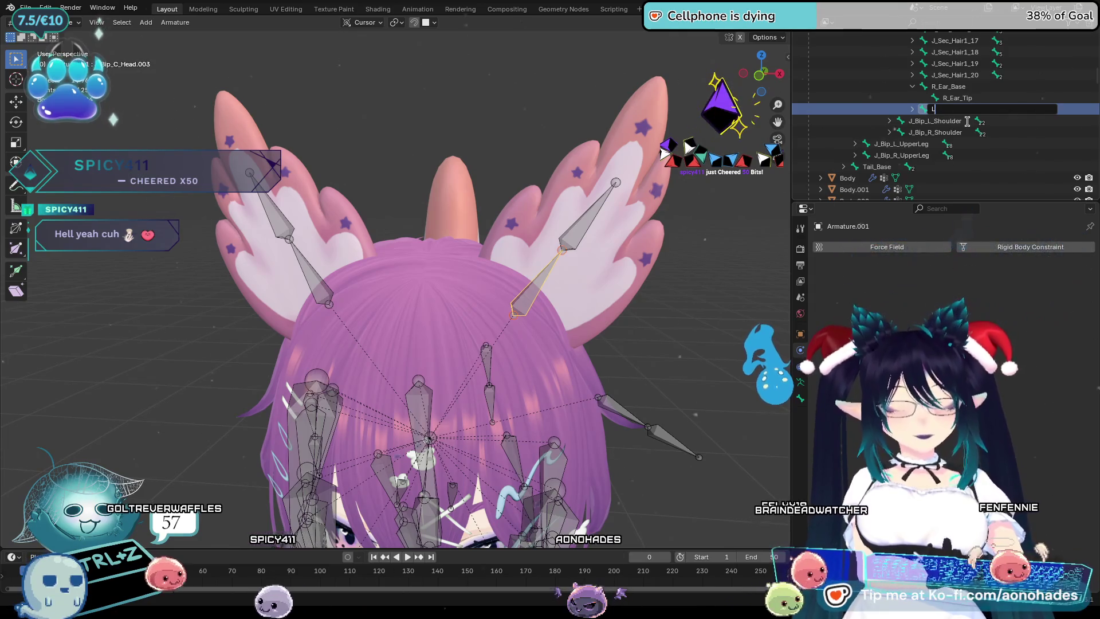
pyautogui.write('_')
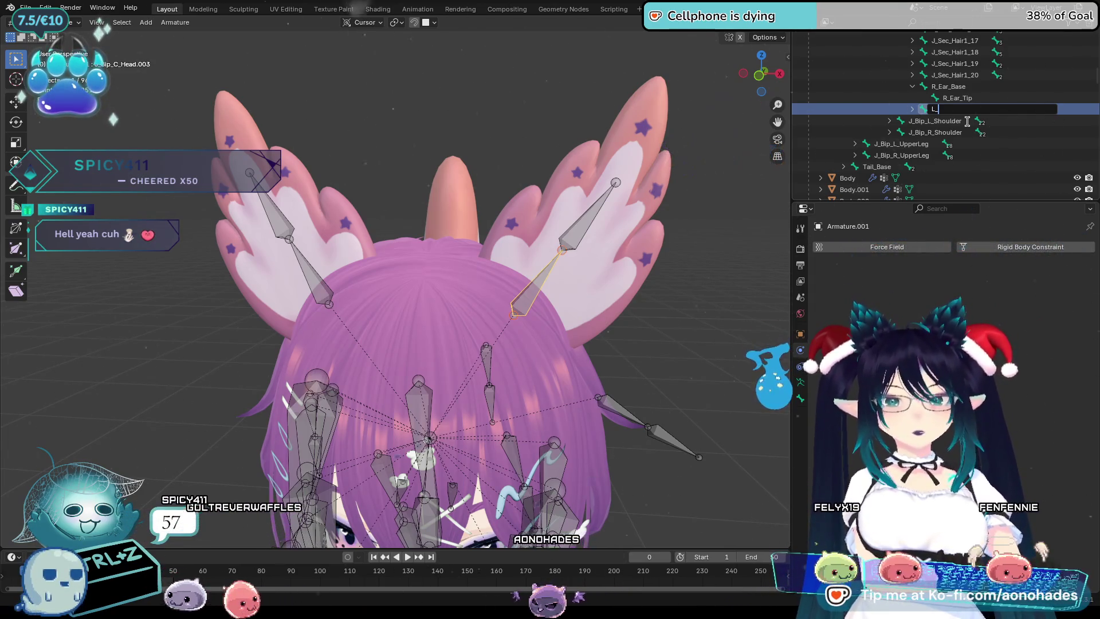
pyautogui.write('Ear_')
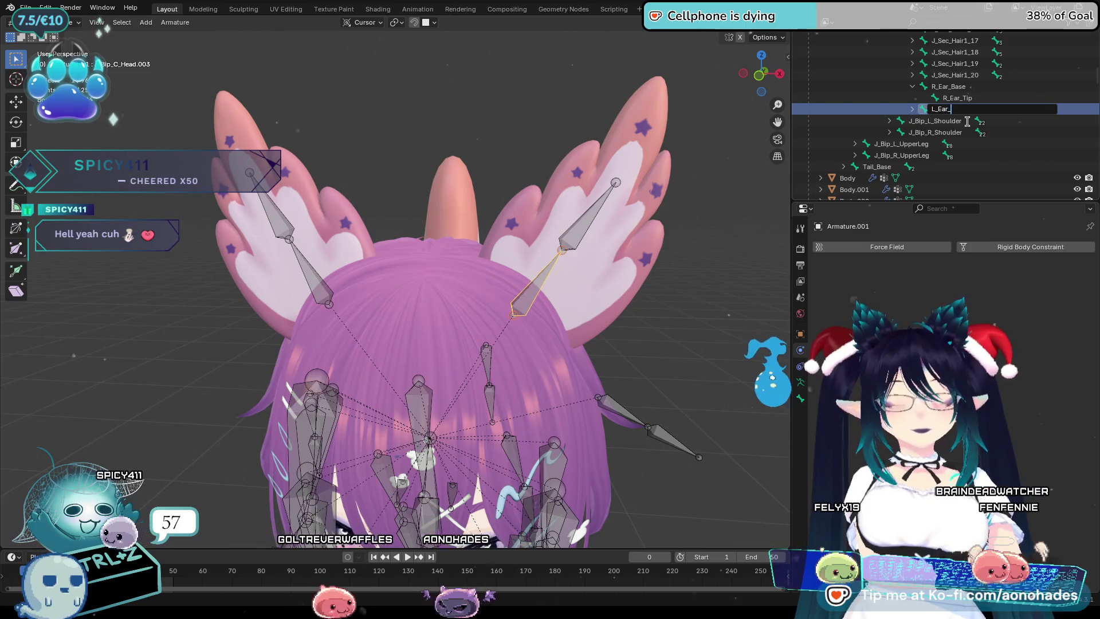
pyautogui.write('Base')
pyautogui.press('Return')
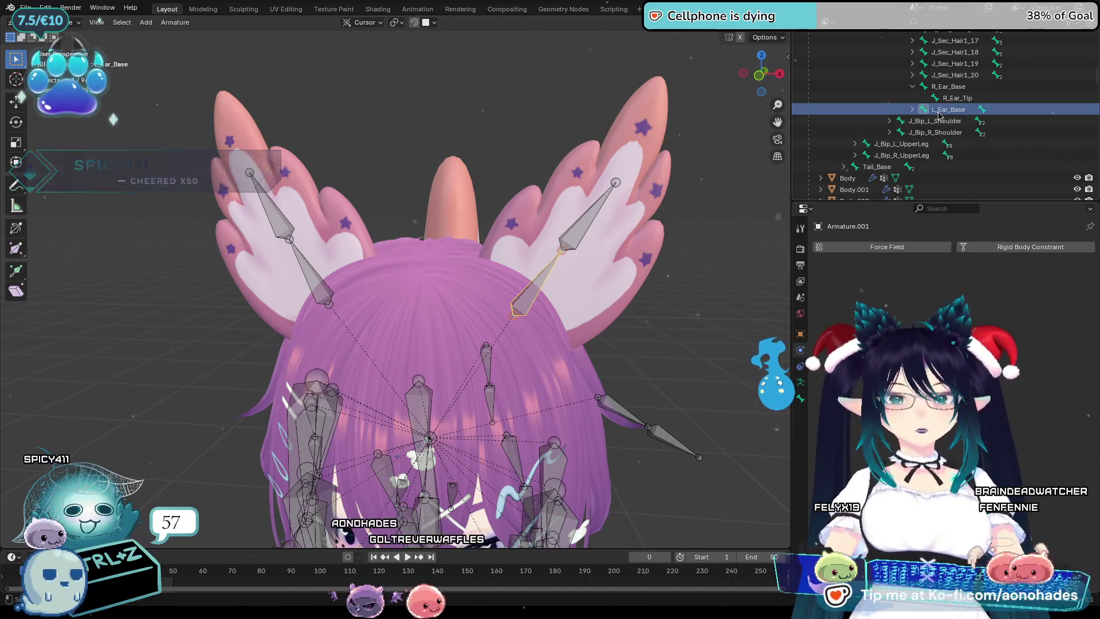
pyautogui.click(913, 109)
# Rename the child bone J_Bip_C_Head.004 to L_Ear_Tip and widen the 3D view.
pyautogui.doubleClick(957, 120)
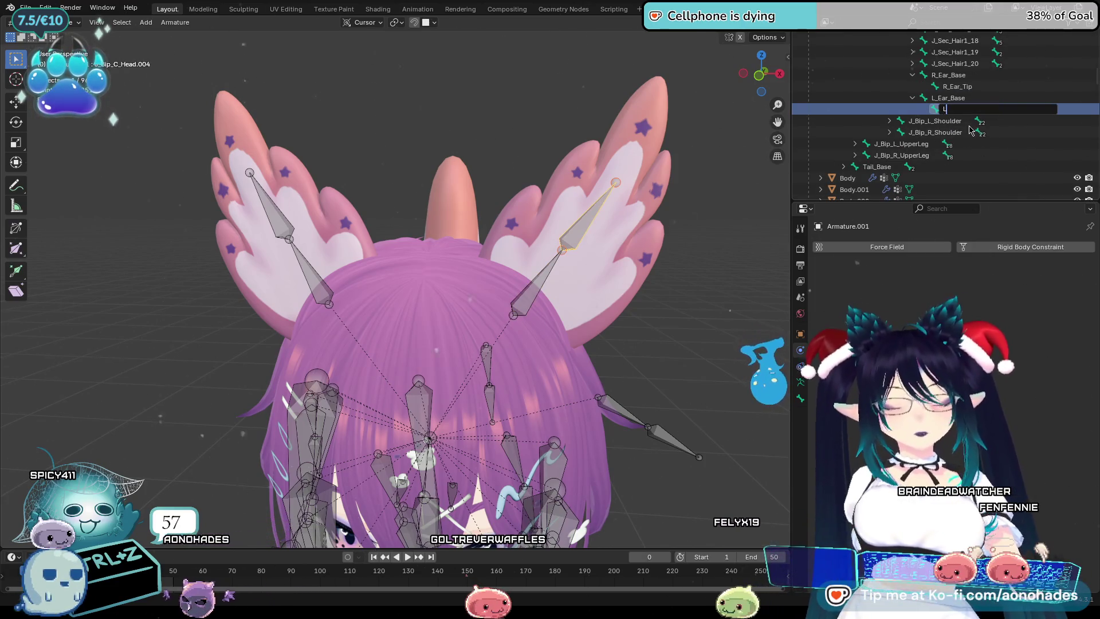
pyautogui.press('Return')
pyautogui.doubleClick(951, 108)
pyautogui.write('_Ear_Base')
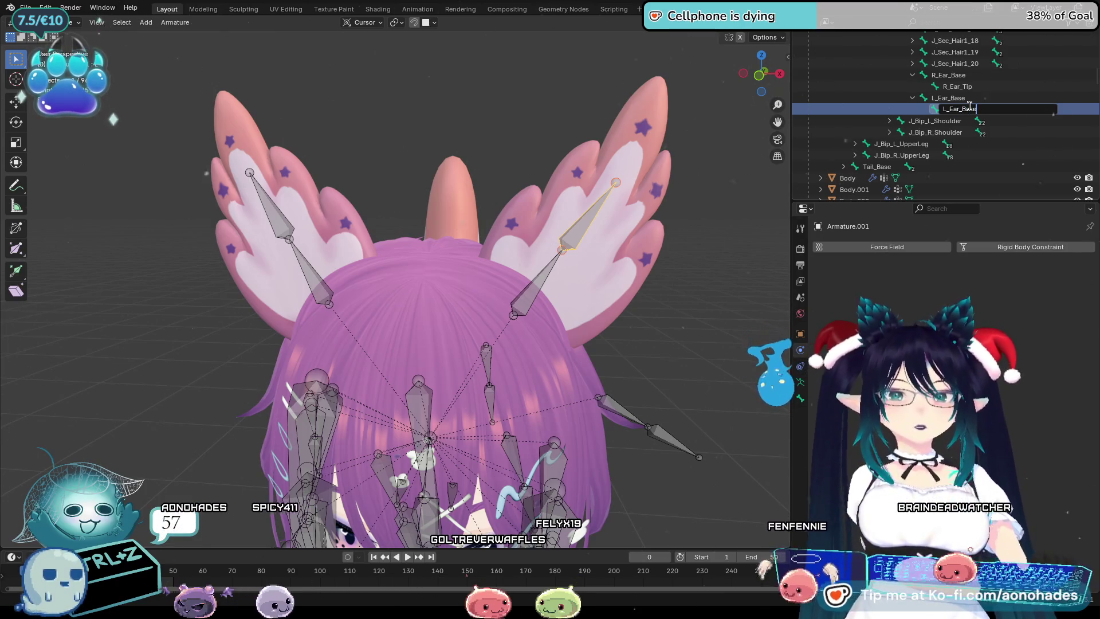
pyautogui.press('BackSpace')
pyautogui.press('BackSpace')
pyautogui.press('BackSpace')
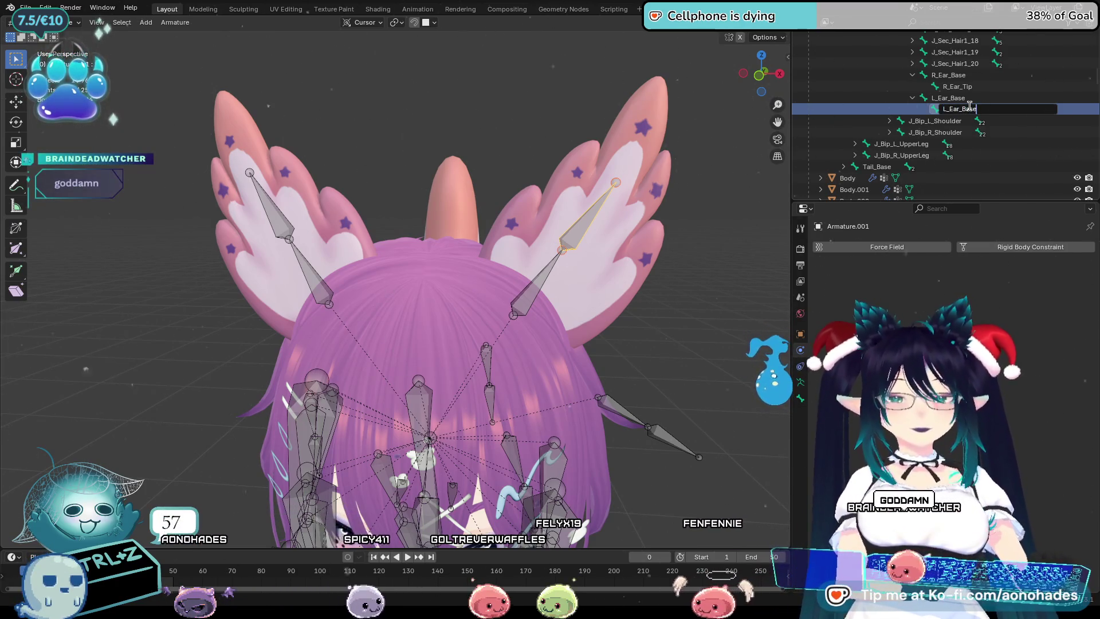
pyautogui.write('Tip')
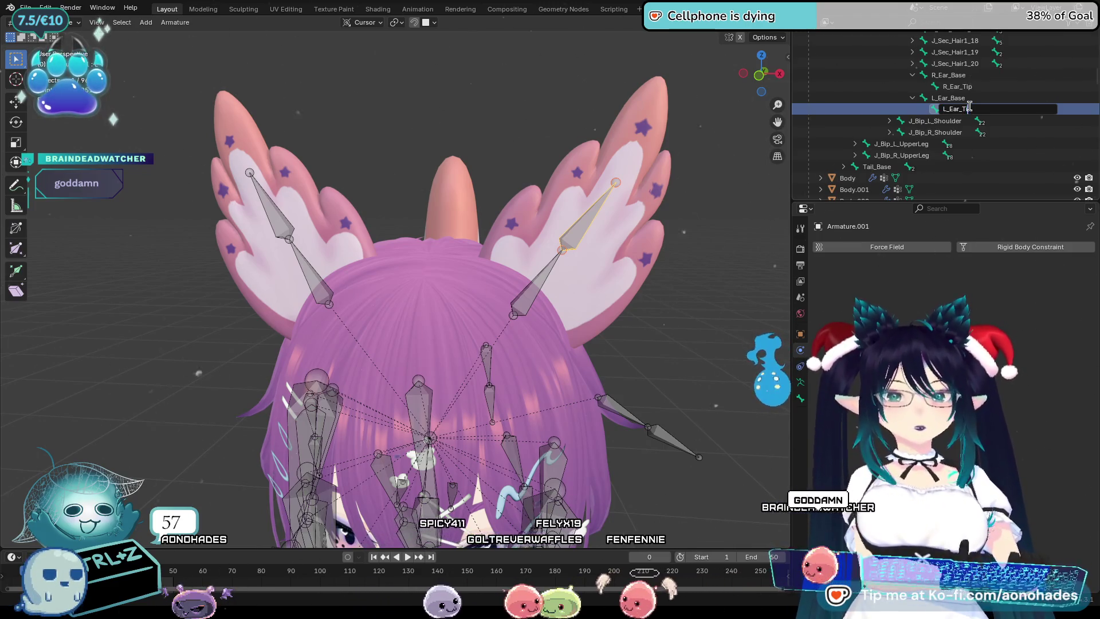
pyautogui.press('Return')
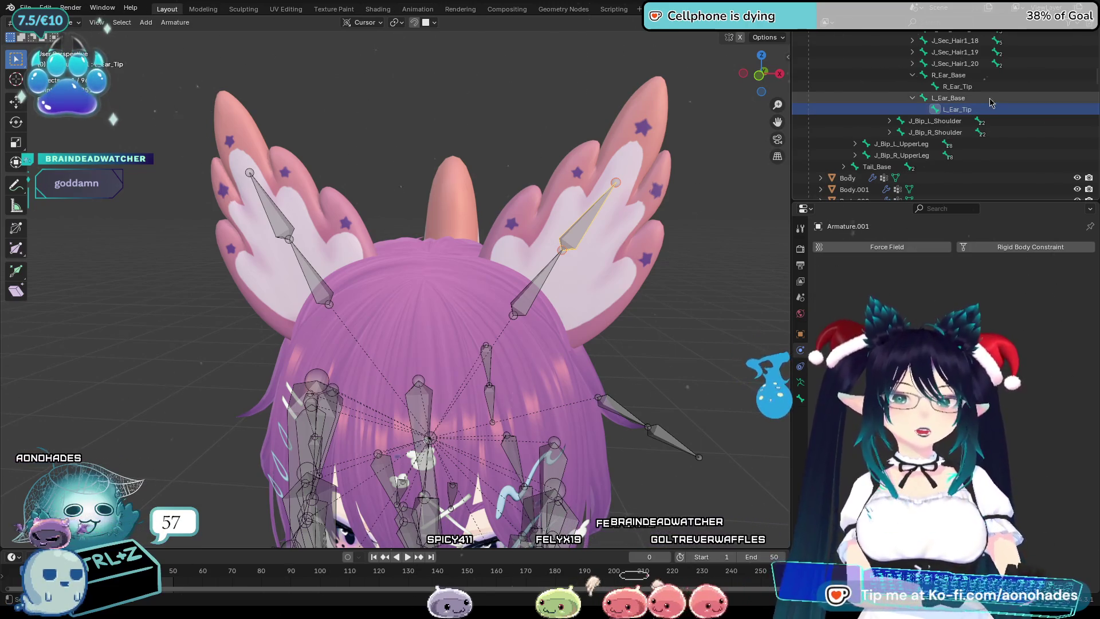
pyautogui.moveTo(792, 156)
pyautogui.mouseDown()
pyautogui.moveTo(995, 155)
pyautogui.moveTo(928, 156)
pyautogui.mouseUp()
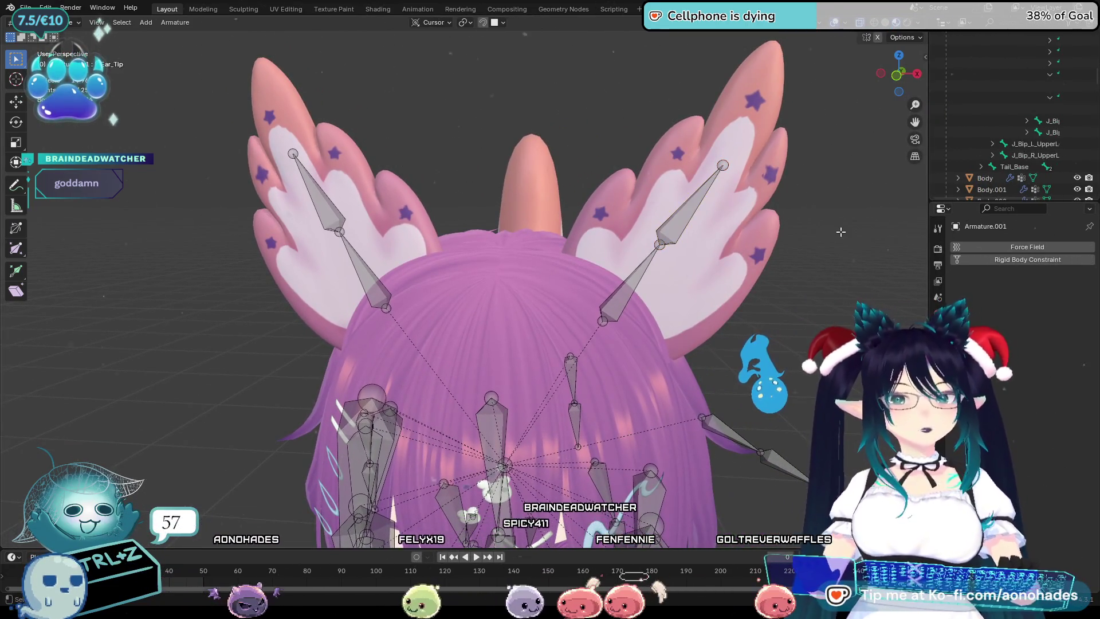
pyautogui.scroll(3, 988, 120)
pyautogui.scroll(2, 963, 120)
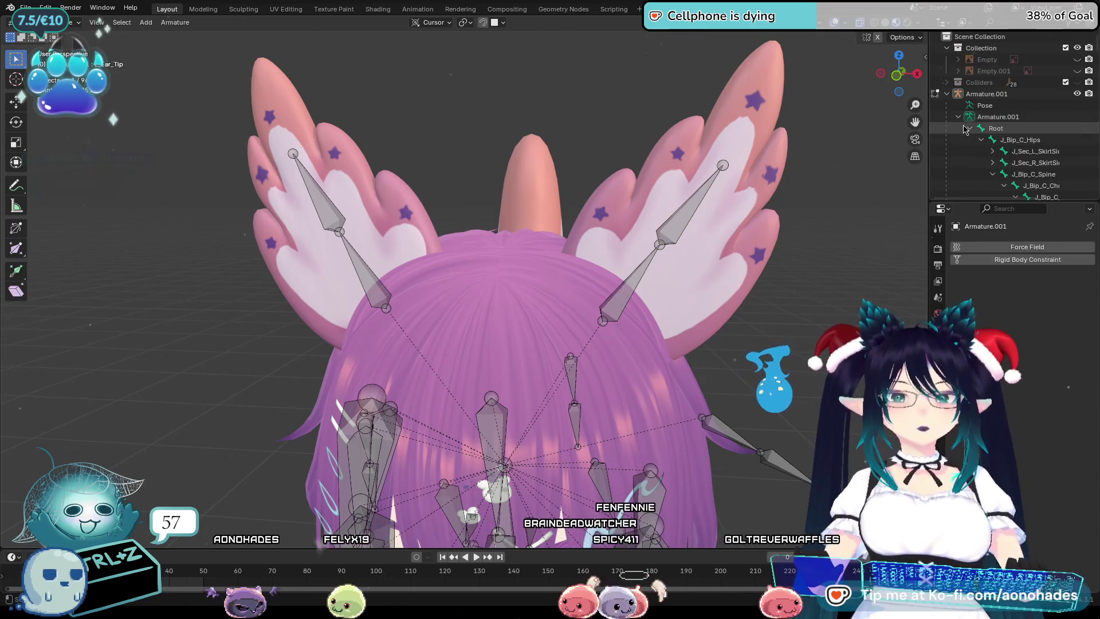
# Collapse Armature.001's bones, return to Object Mode and frame the head and ears front-on.
pyautogui.click(959, 117)
pyautogui.scroll(-5, 883, 256)
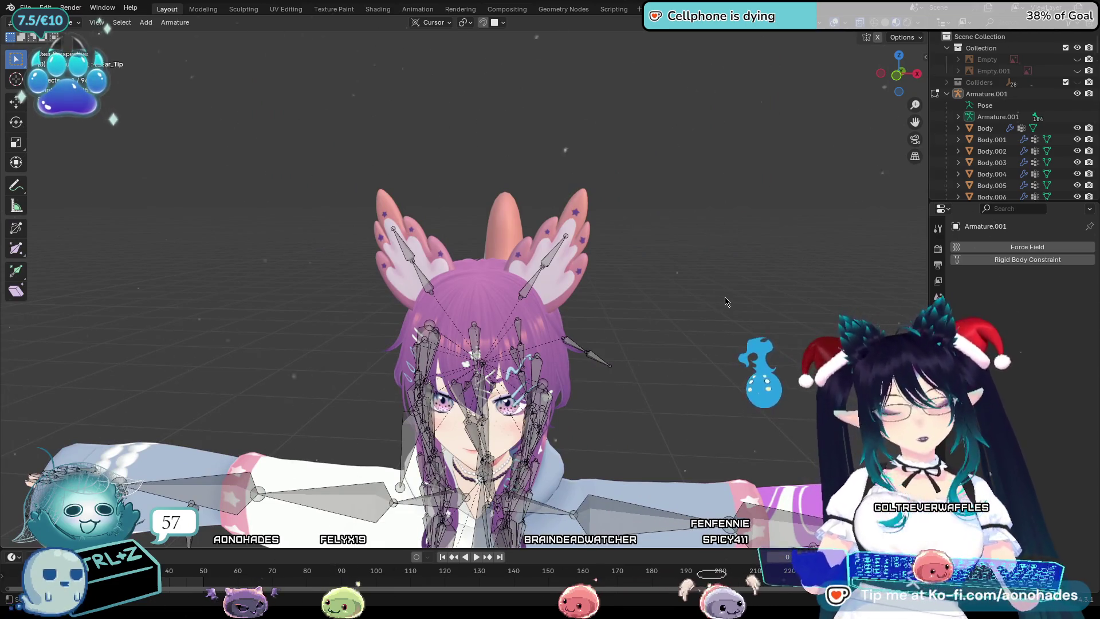
pyautogui.press('Tab')
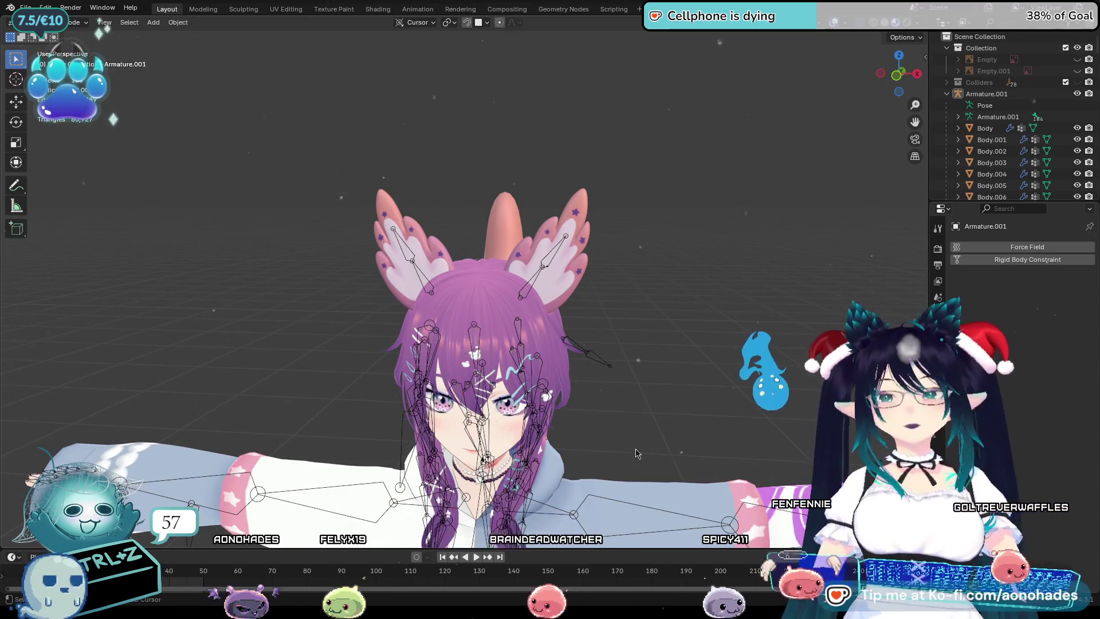
pyautogui.moveTo(627, 359); pyautogui.dragTo(727, 346, button='middle')
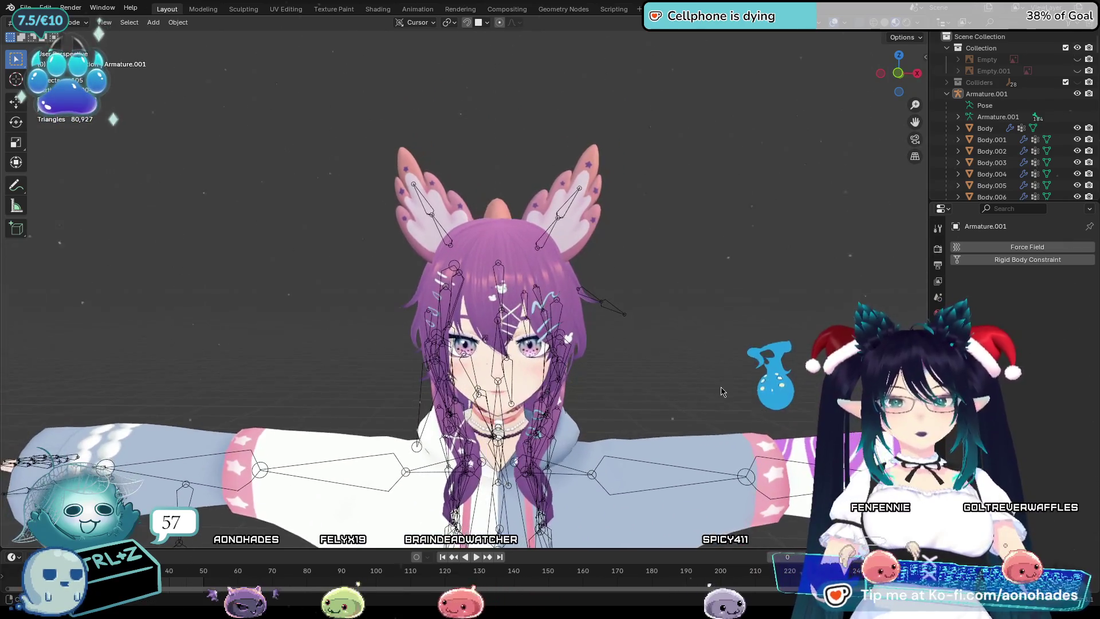
pyautogui.scroll(2, 655, 318)
pyautogui.scroll(2, 649, 327)
pyautogui.keyDown('shift'); pyautogui.moveTo(649, 327); pyautogui.dragTo(601, 276, button='middle'); pyautogui.keyUp('shift')
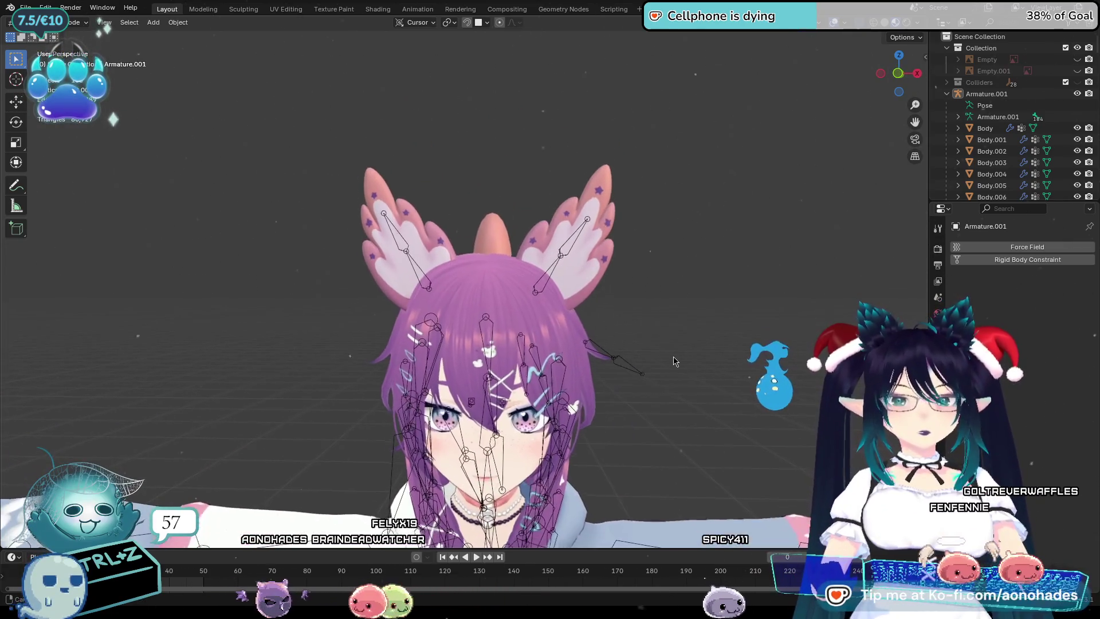
# Select the Ears mesh and play then reset its soft body simulation.
pyautogui.click(600, 275)
pyautogui.scroll(-2, 653, 288)
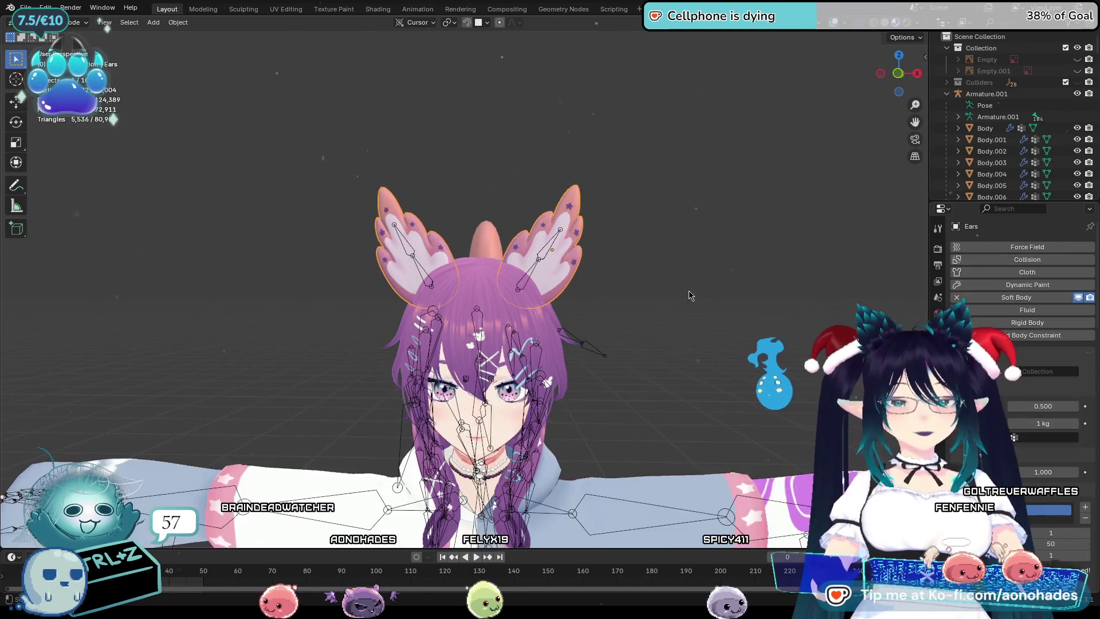
pyautogui.scroll(-1, 688, 294)
pyautogui.scroll(2, 688, 295)
pyautogui.scroll(2, 676, 323)
pyautogui.scroll(-3, 1022, 344)
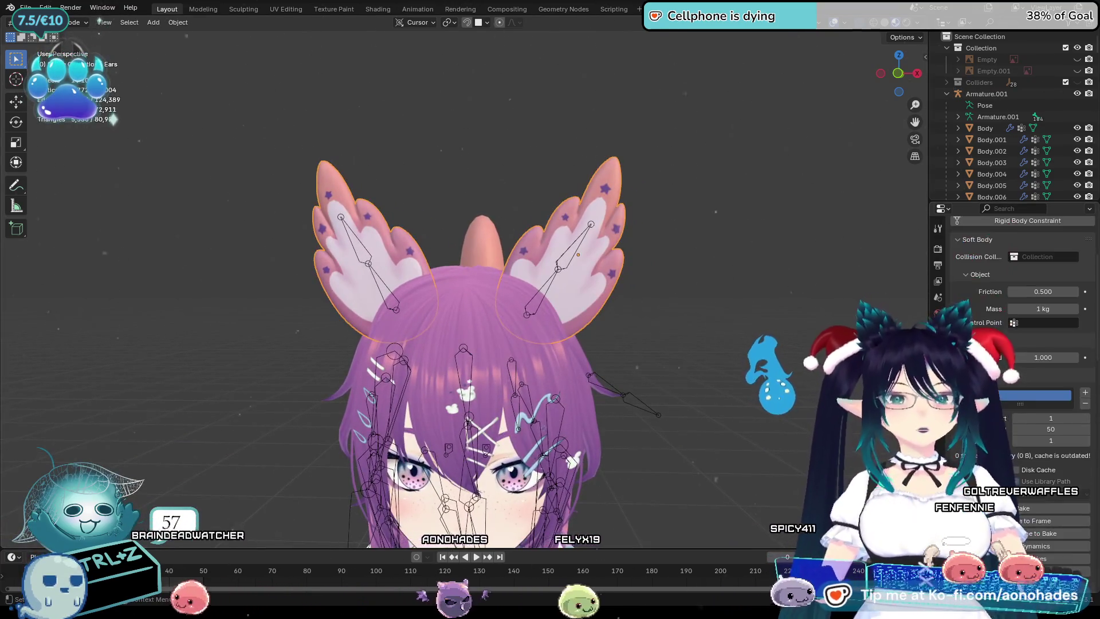
pyautogui.scroll(-2, 1022, 344)
pyautogui.scroll(-2, 1022, 344)
pyautogui.scroll(-1, 1014, 344)
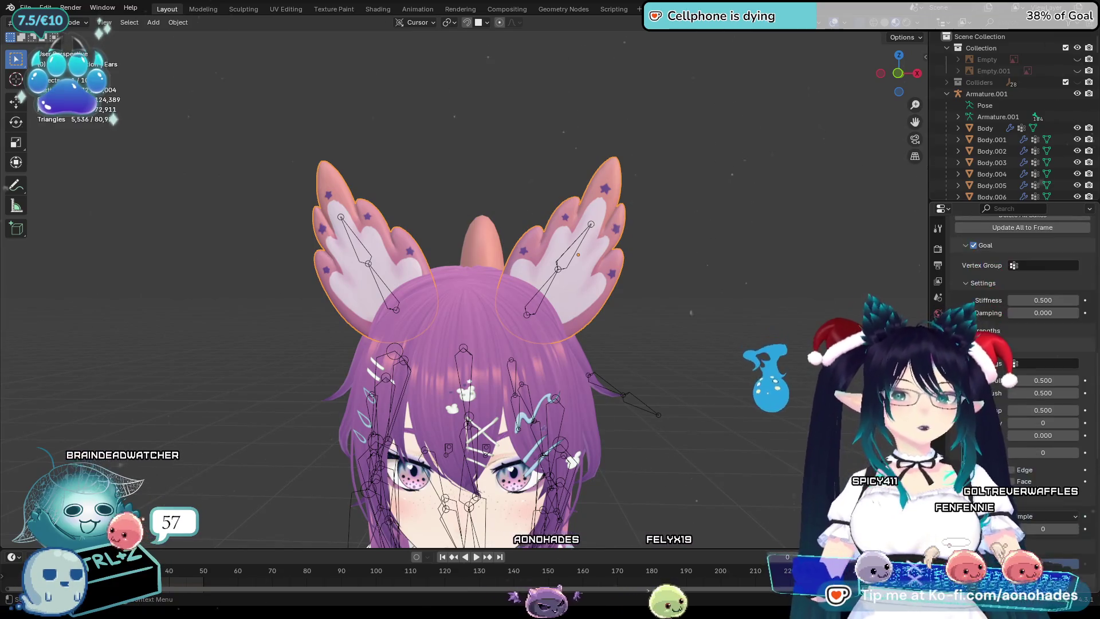
pyautogui.scroll(-1, 1014, 344)
pyautogui.scroll(-1, 1014, 344)
pyautogui.scroll(-5, 1013, 343)
pyautogui.scroll(-2, 1014, 343)
pyautogui.scroll(-3, 1015, 345)
pyautogui.scroll(-2, 1015, 343)
pyautogui.scroll(-2, 1014, 343)
pyautogui.scroll(5, 1014, 344)
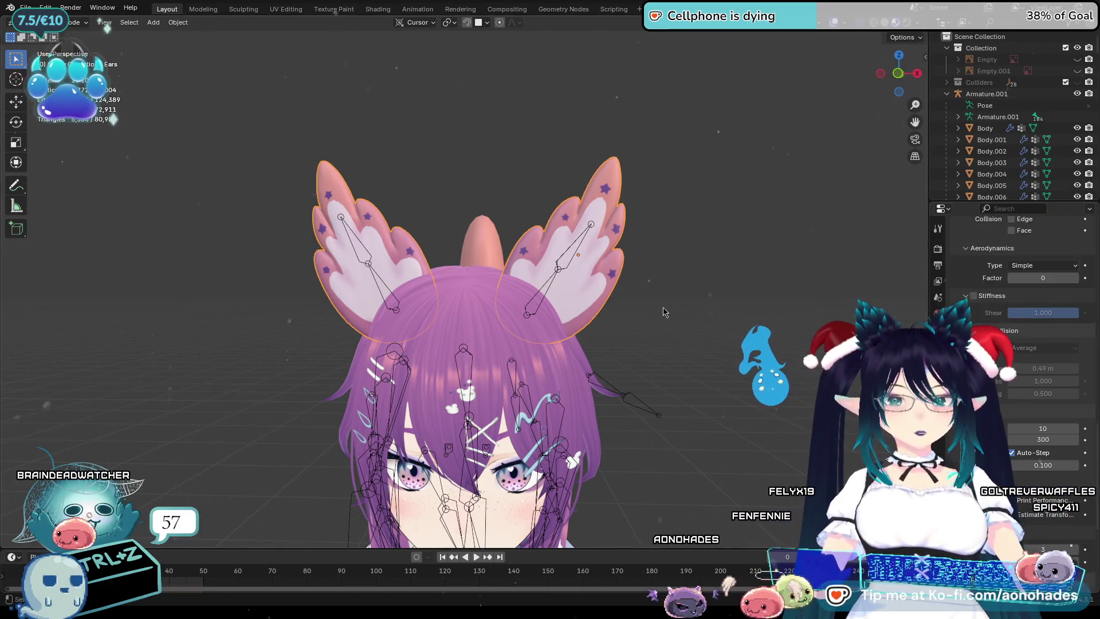
pyautogui.press('space')
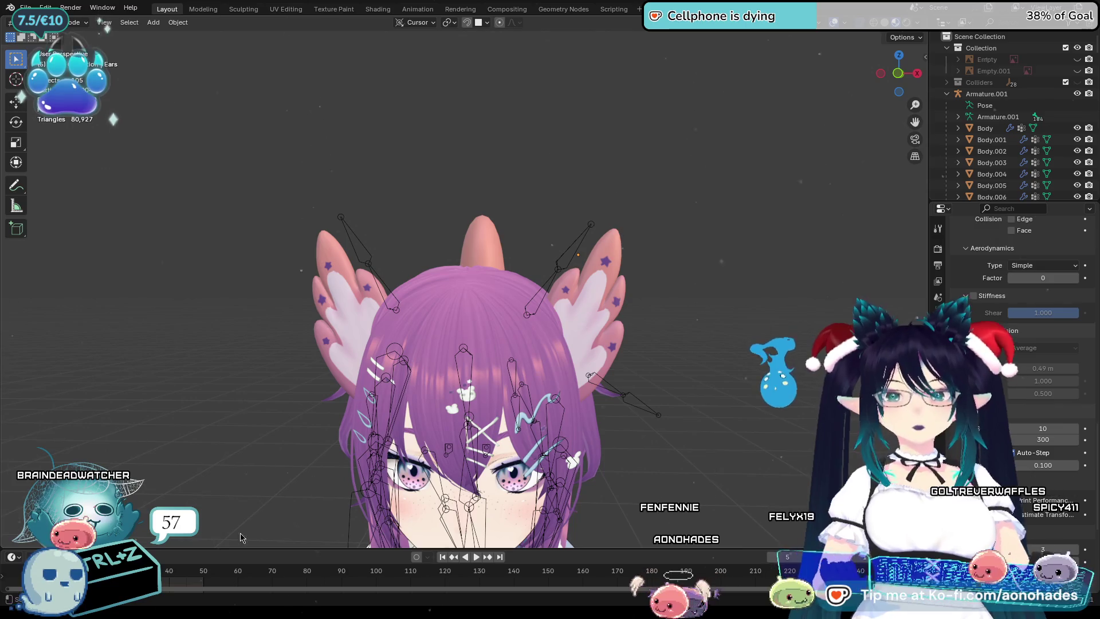
pyautogui.hotkey('shift', 'Left')
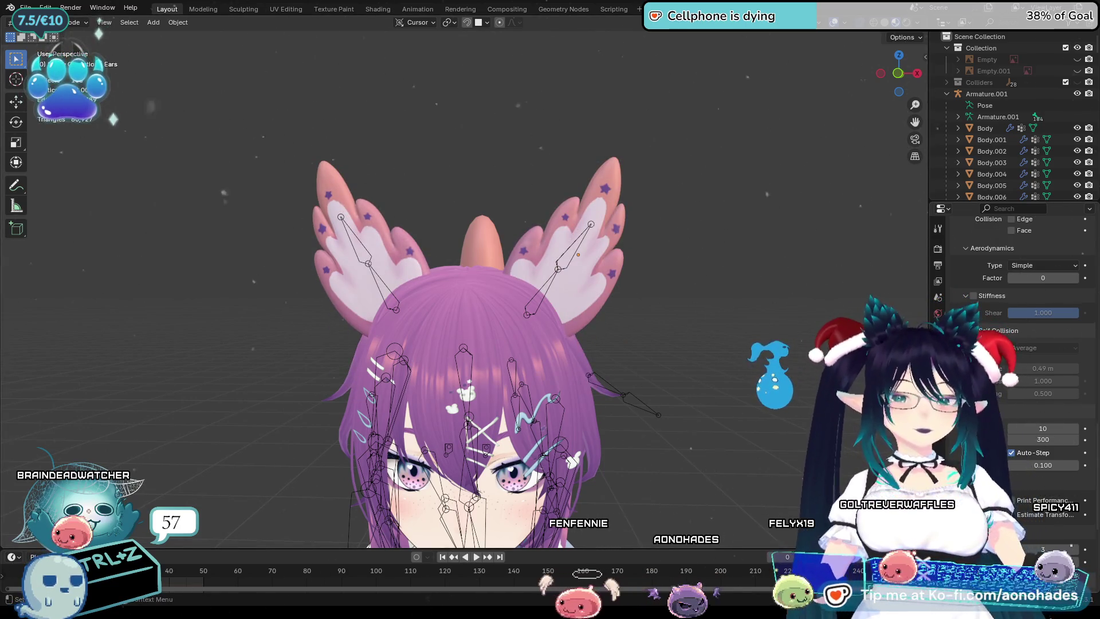
pyautogui.scroll(2, 1014, 344)
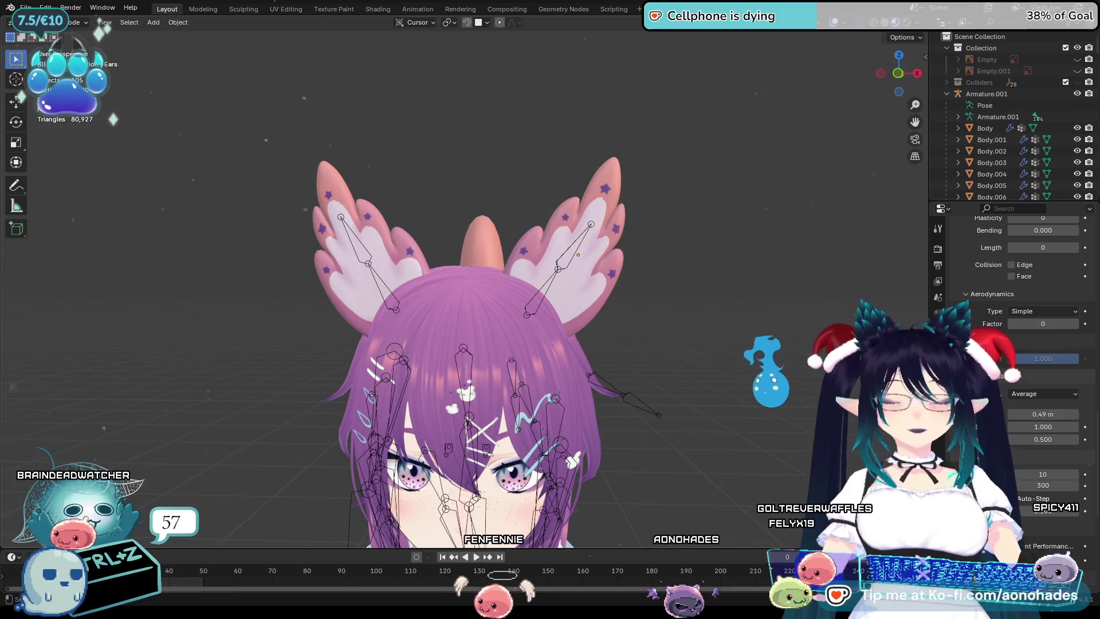
pyautogui.scroll(2, 981, 302)
pyautogui.scroll(3, 980, 303)
pyautogui.scroll(2, 980, 302)
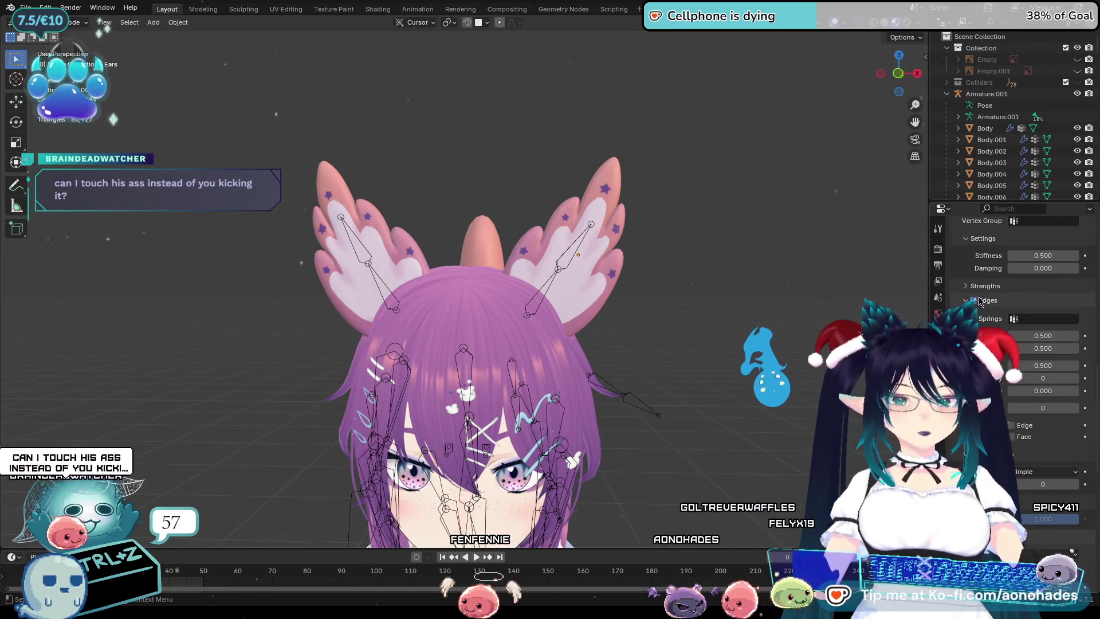
pyautogui.scroll(-3, 979, 303)
pyautogui.scroll(-3, 979, 303)
pyautogui.scroll(-4, 980, 303)
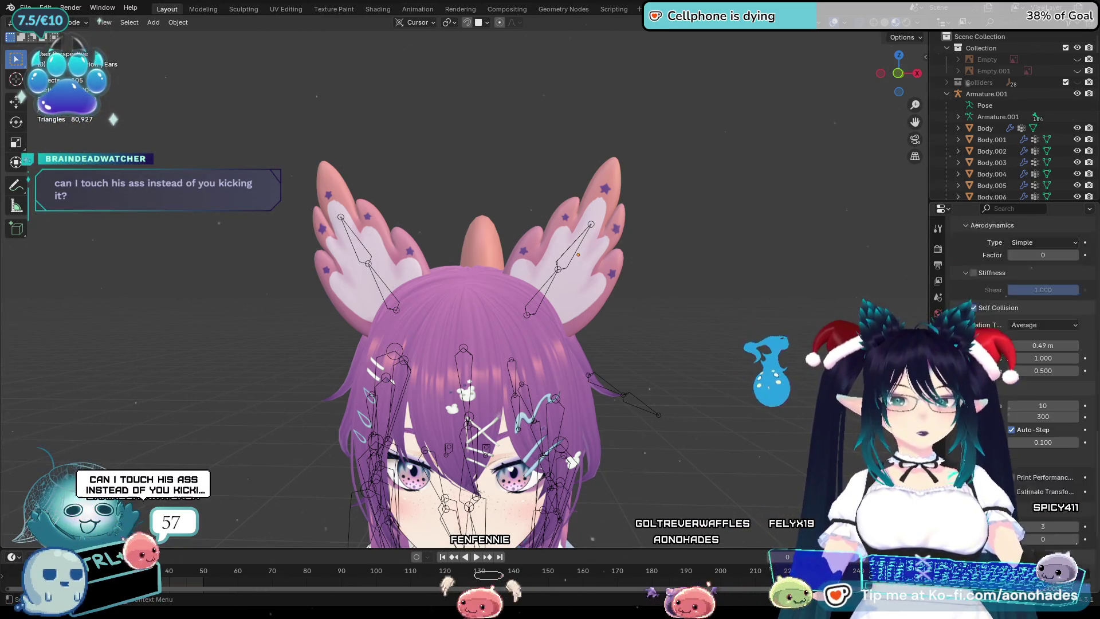
pyautogui.scroll(3, 981, 303)
pyautogui.scroll(4, 980, 302)
pyautogui.scroll(4, 980, 303)
pyautogui.scroll(4, 981, 302)
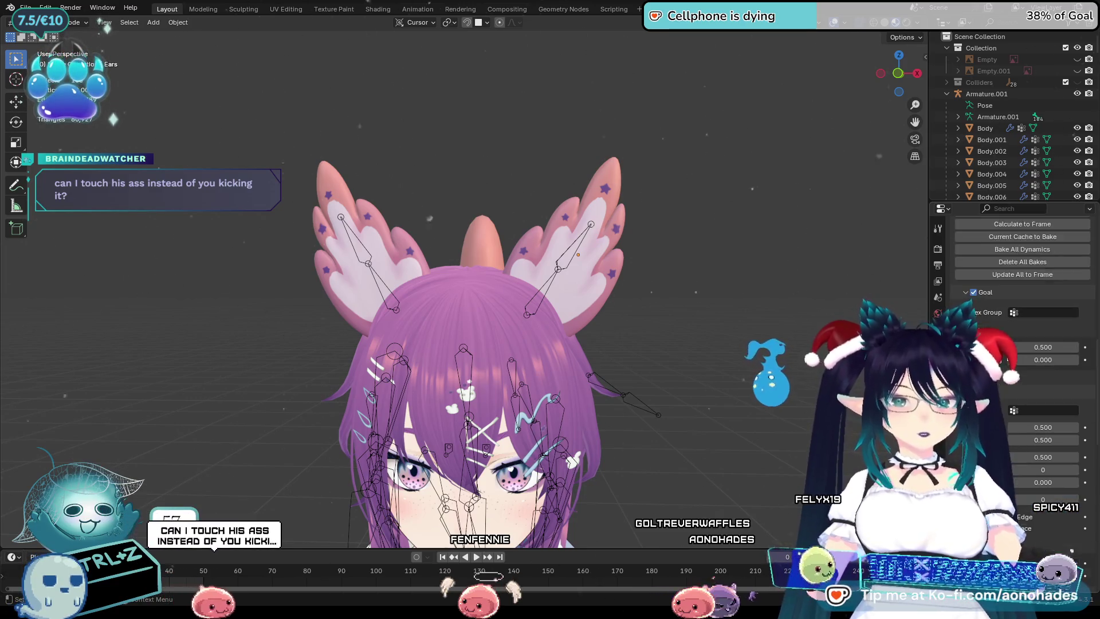
pyautogui.scroll(3, 980, 303)
# Set R_Ear_Tip as the soft body's Goal Vertex Group.
pyautogui.click(1041, 379)
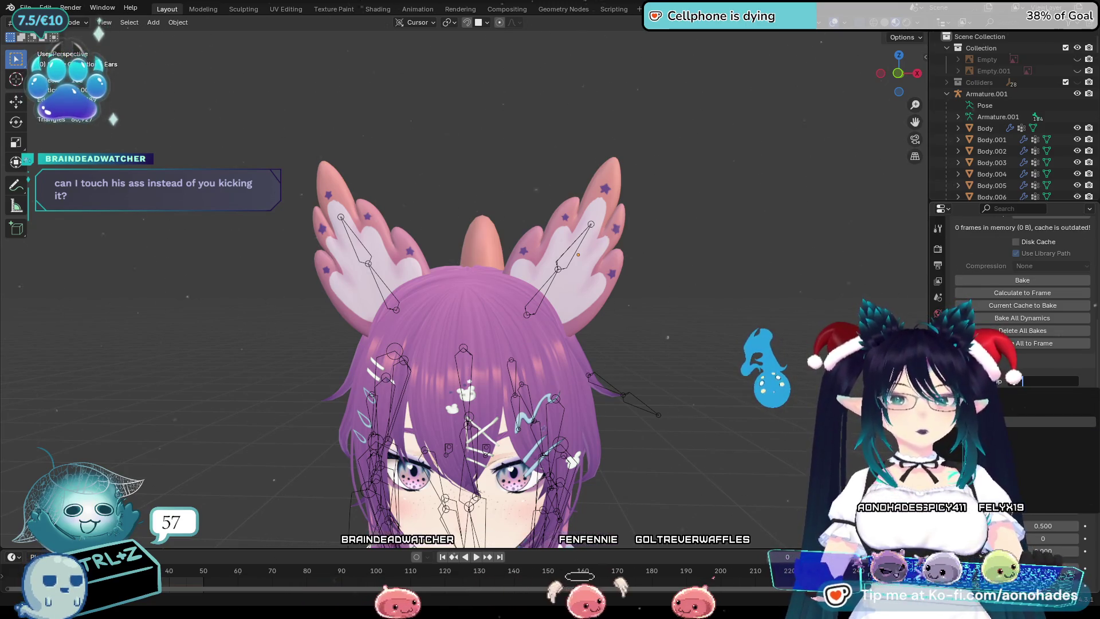
pyautogui.click(1006, 364)
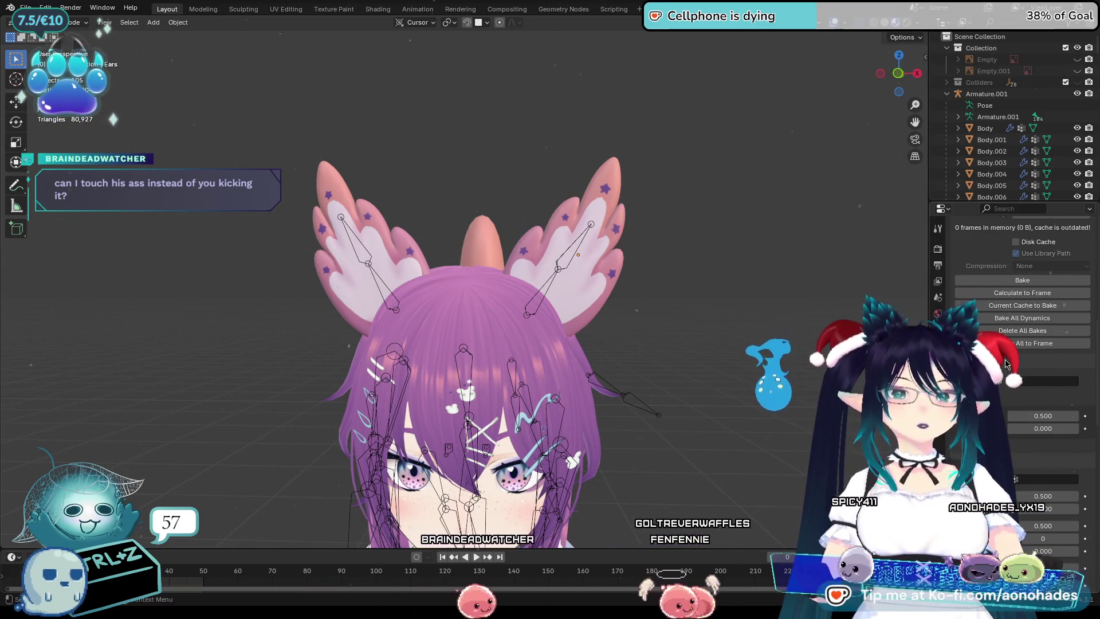
pyautogui.click(1034, 384)
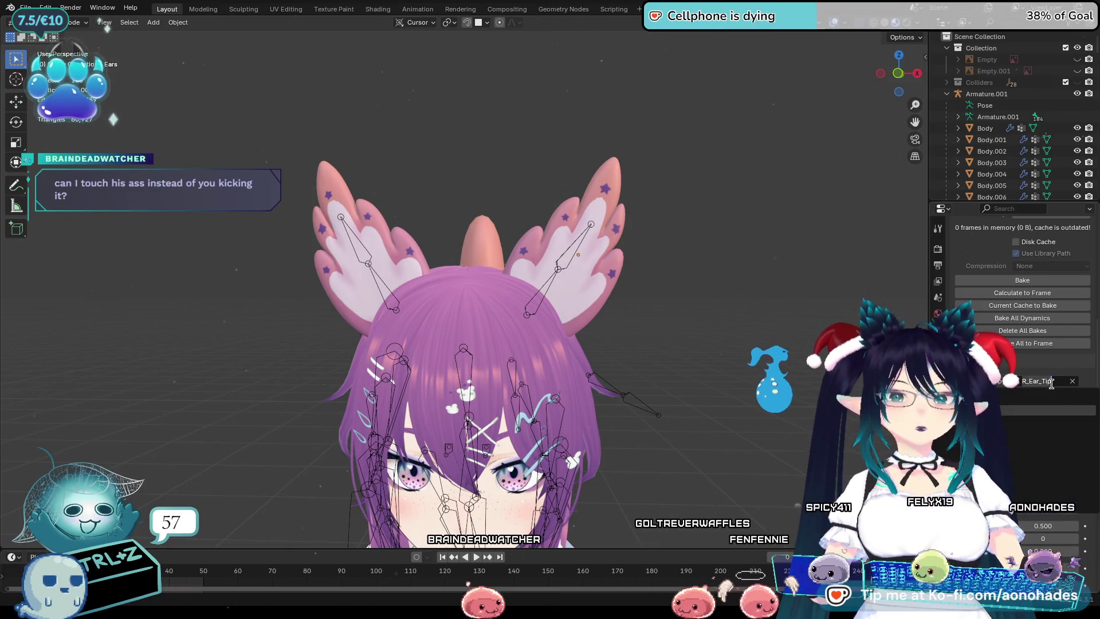
# Rerun the ear soft body playback, stop it and rewind to the start frame.
pyautogui.press('Return')
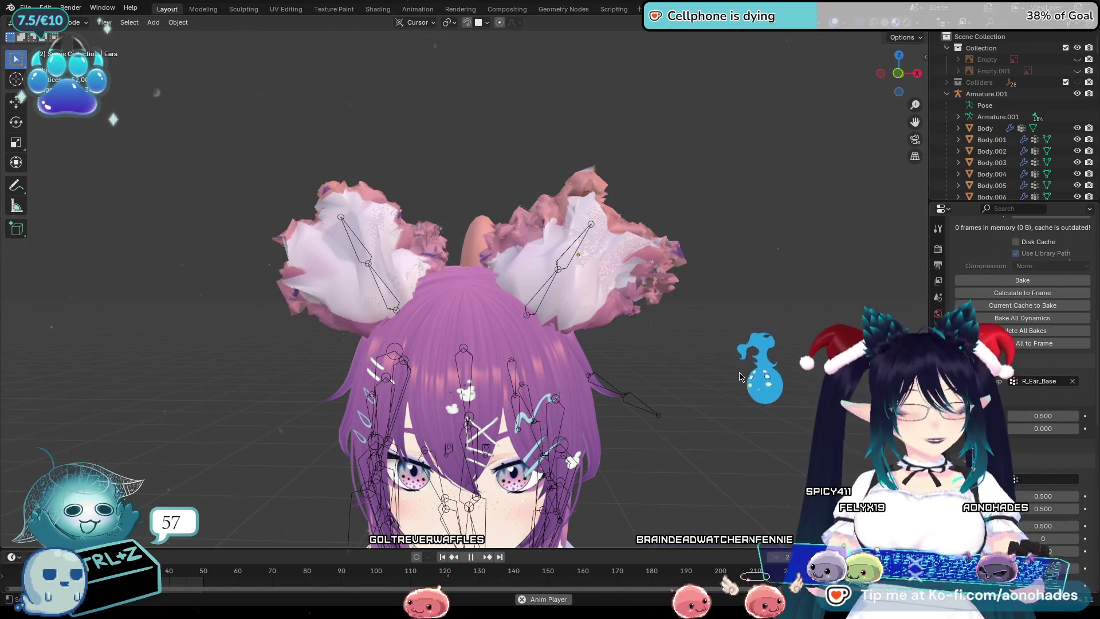
pyautogui.press('space')
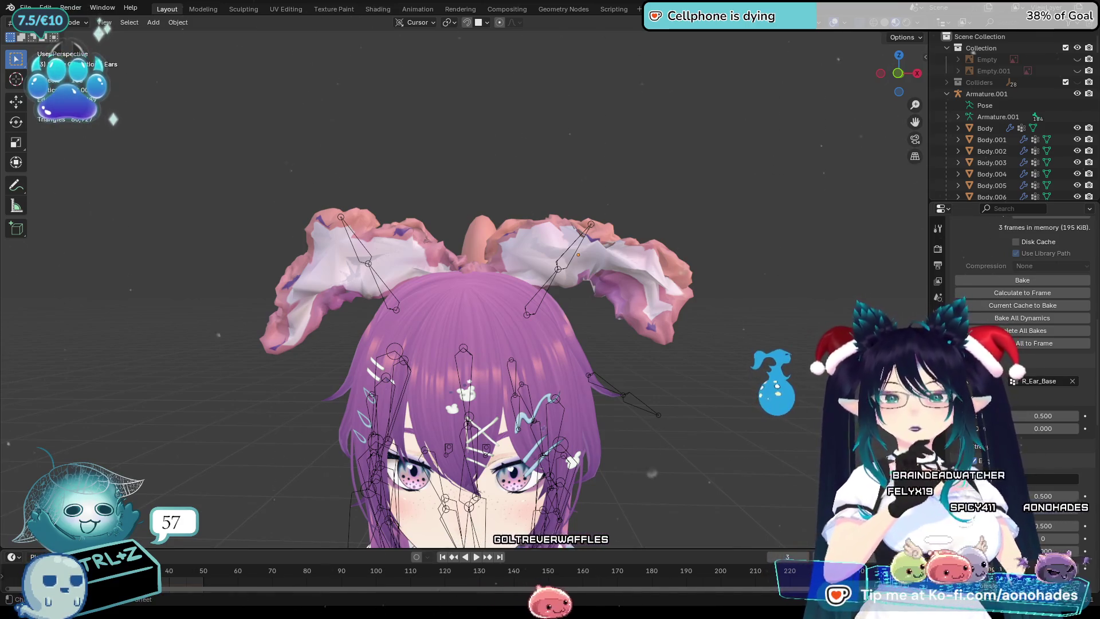
pyautogui.hotkey('shift', 'Left')
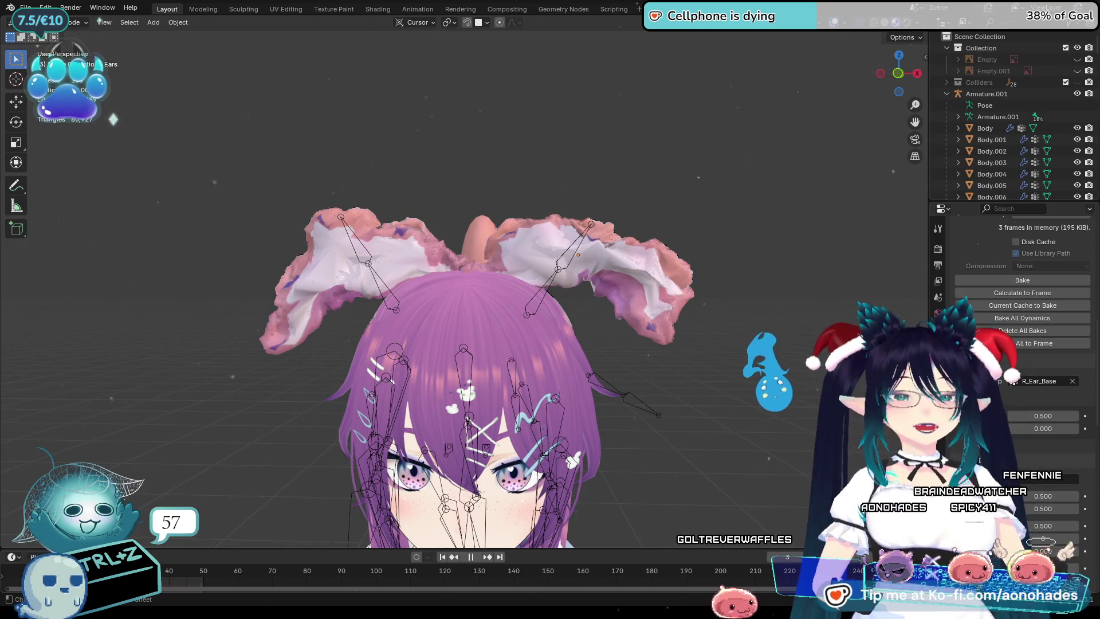
pyautogui.hotkey('shift', 'Left')
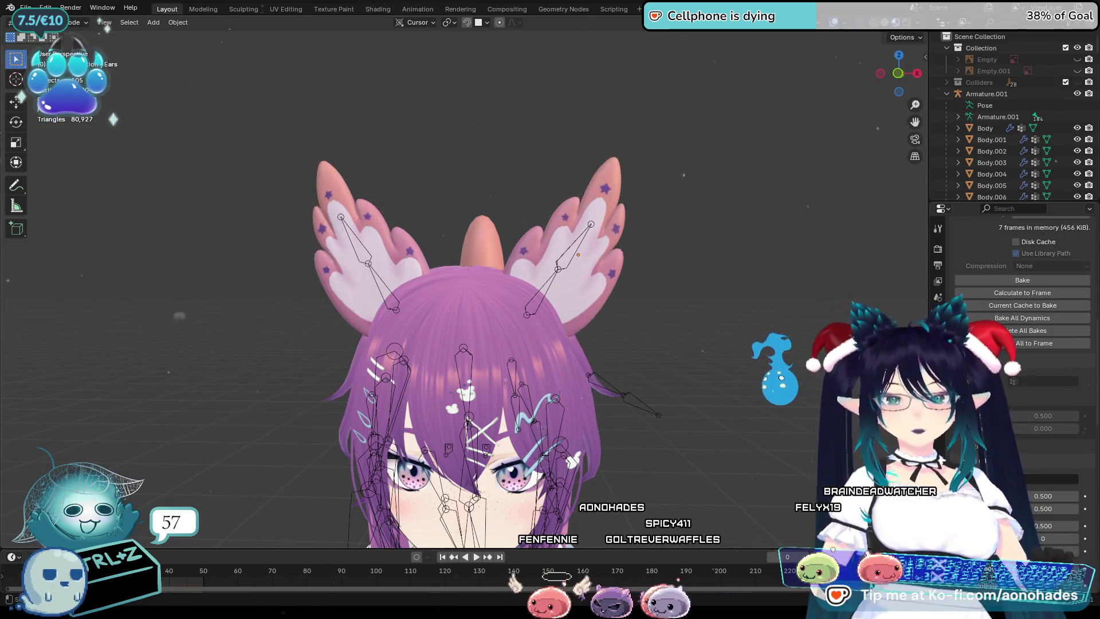
pyautogui.scroll(-3, 1022, 343)
pyautogui.scroll(-3, 1022, 344)
pyautogui.scroll(-2, 1022, 343)
pyautogui.scroll(-3, 1022, 344)
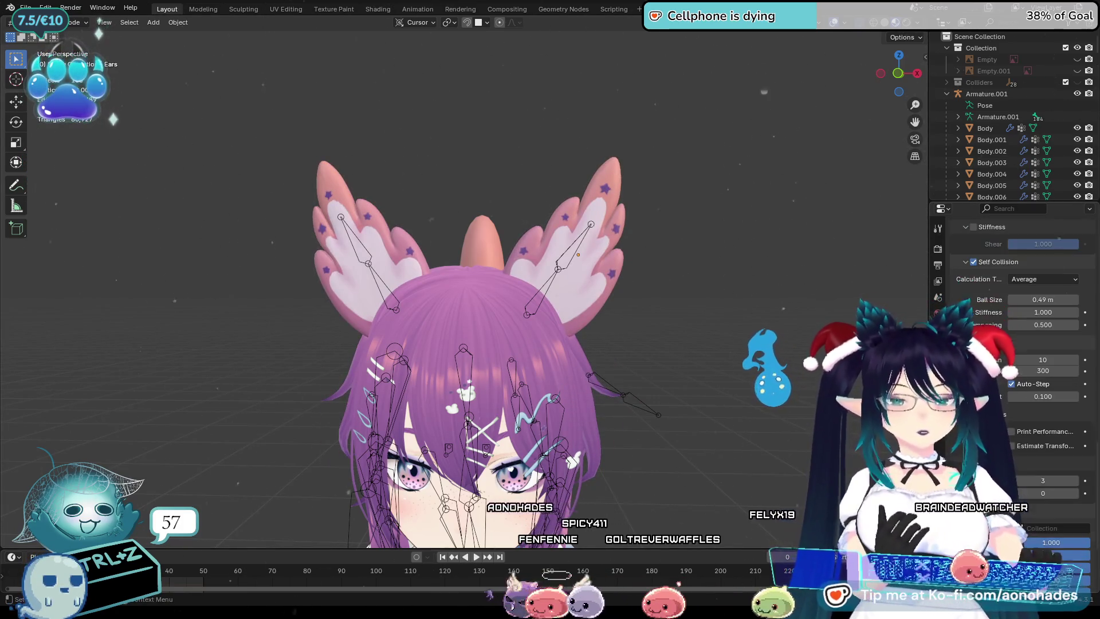
pyautogui.scroll(-2, 1023, 344)
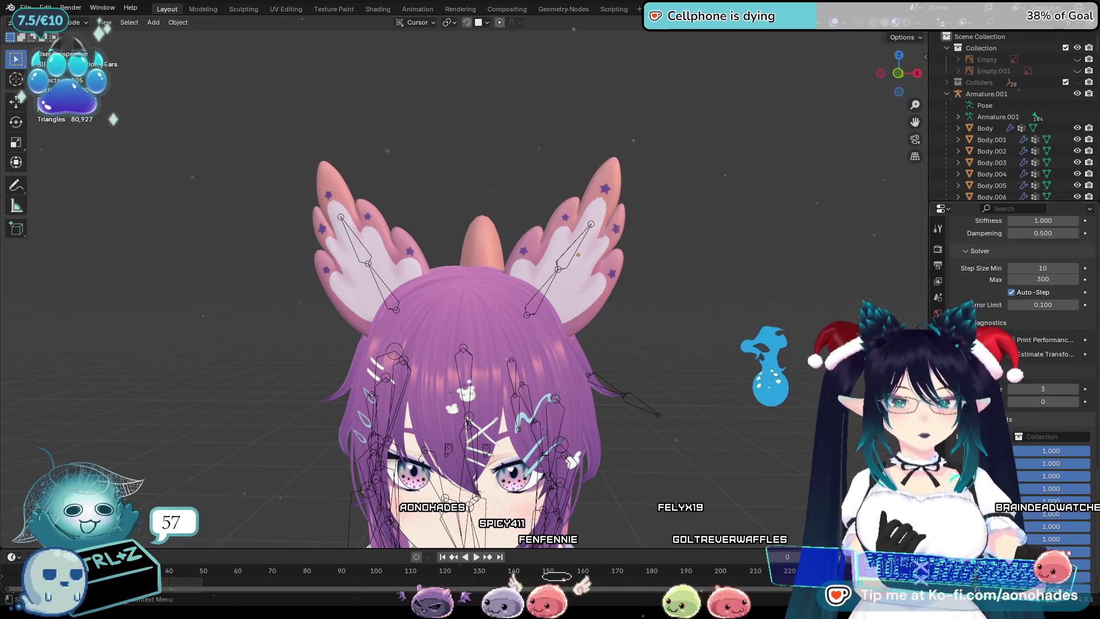
pyautogui.scroll(-2, 1022, 344)
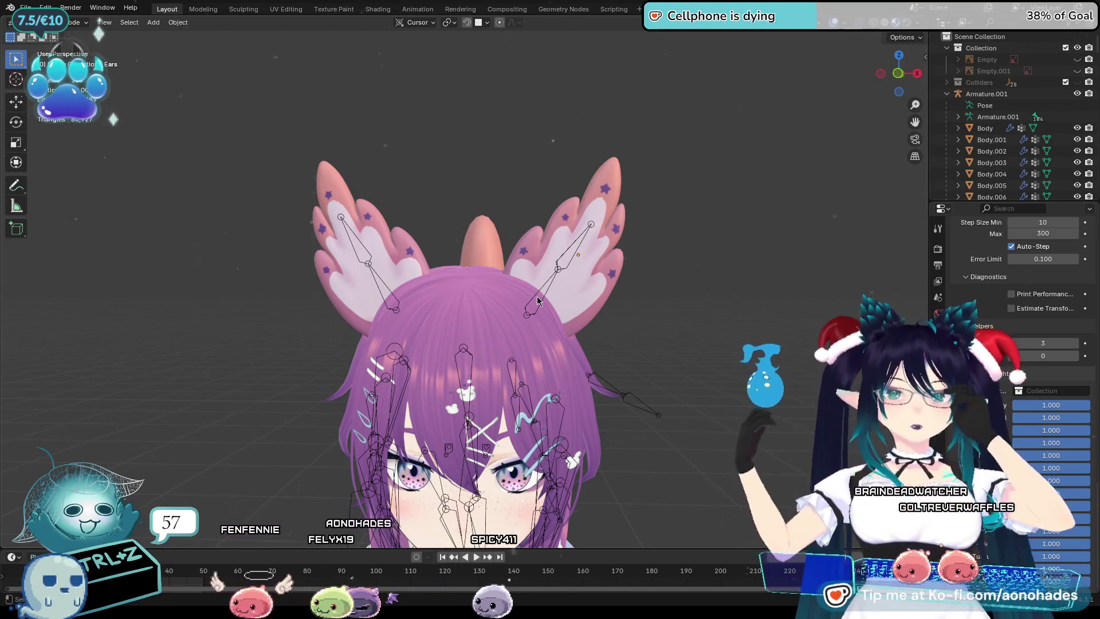
# Collapse Armature.001, select Ears and show its Armature.001 and Softbody modifier stack.
pyautogui.click(947, 93)
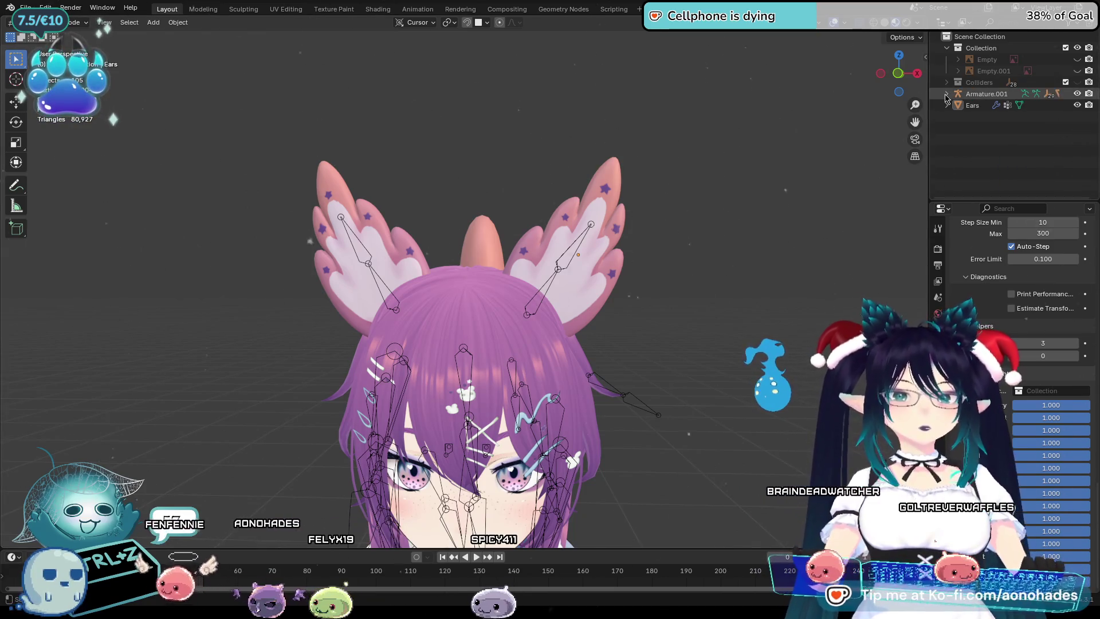
pyautogui.click(999, 106)
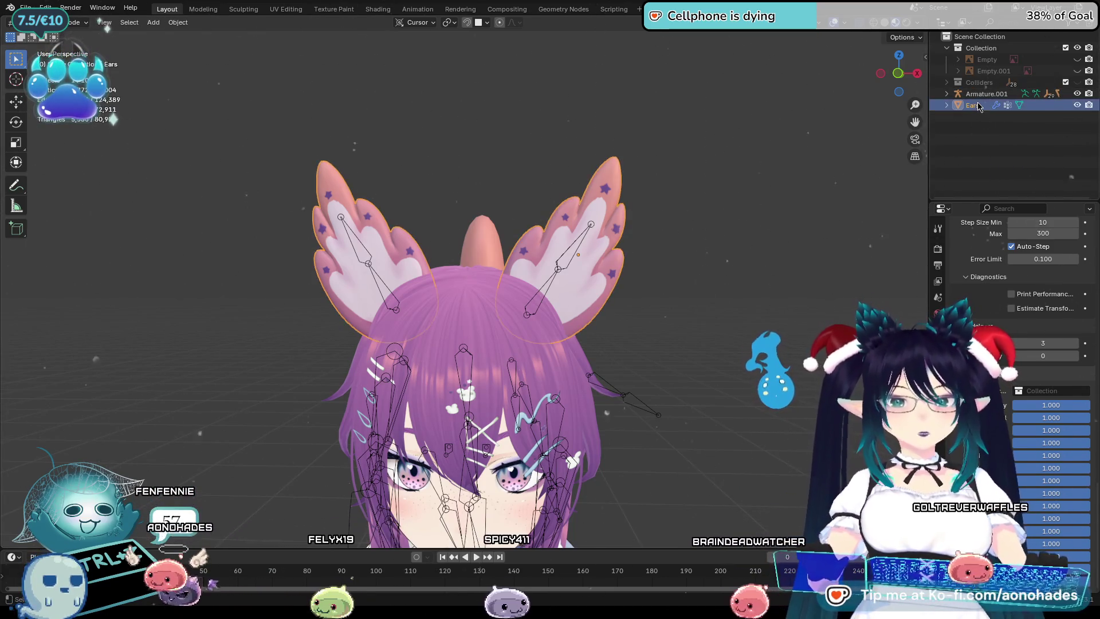
pyautogui.click(938, 367)
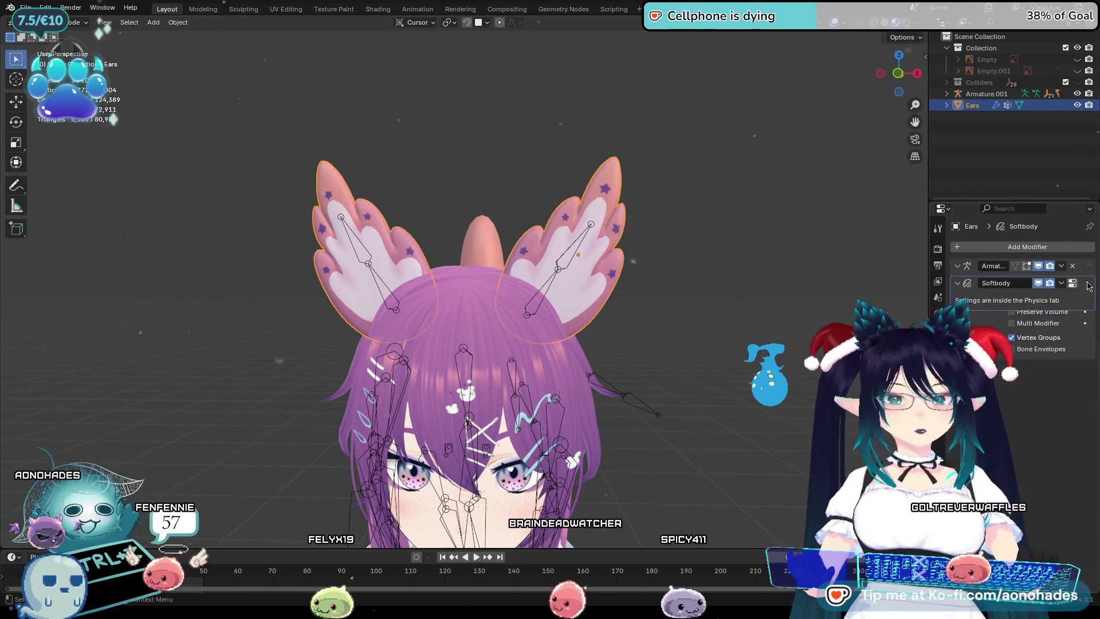
# Move the Softbody modifier above Armature and apply it to the Ears mesh.
pyautogui.moveTo(1069, 370); pyautogui.dragTo(1081, 255)
pyautogui.click(1061, 266)
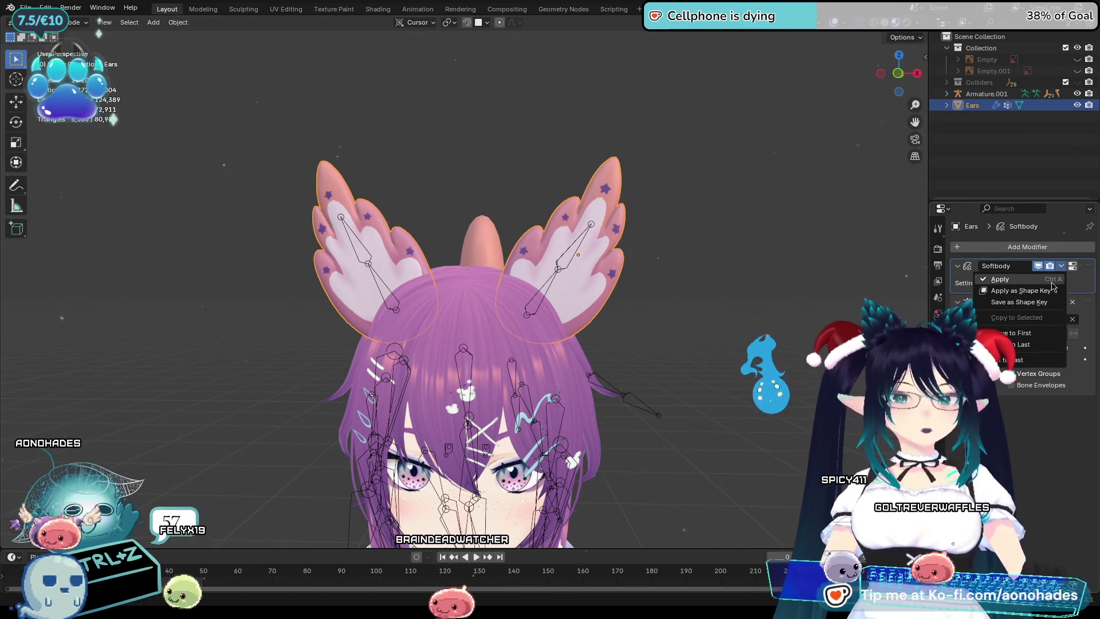
pyautogui.click(1050, 280)
# Apply the Armature modifier too, leaving the Ears modifier stack empty.
pyautogui.click(1061, 266)
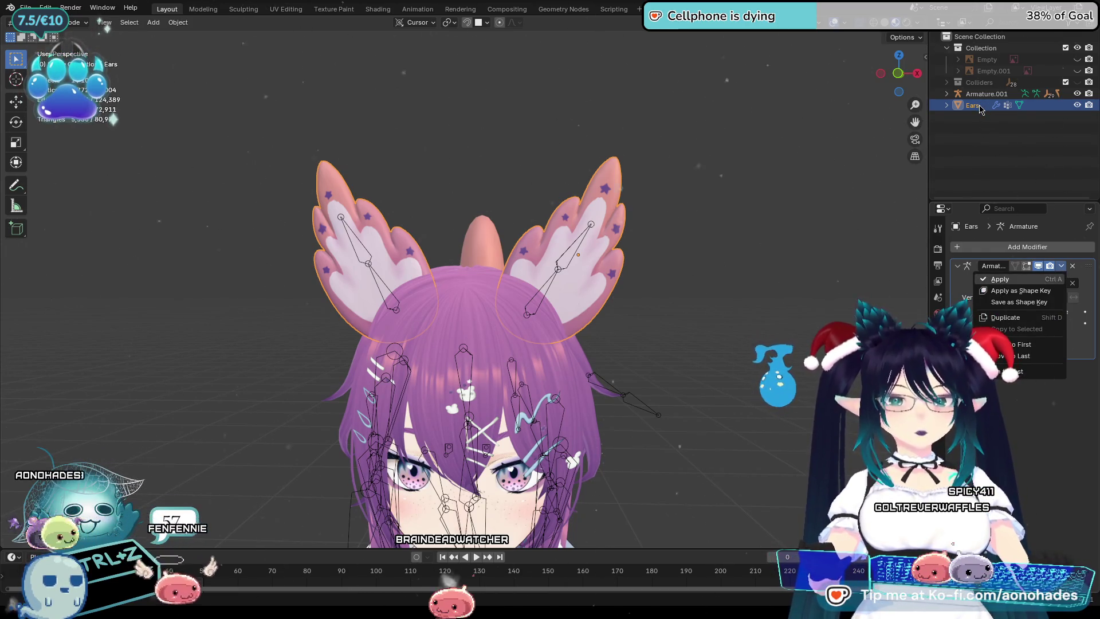
pyautogui.hotkey('ctrl', 'a')
pyautogui.moveTo(980, 109); pyautogui.dragTo(982, 100)
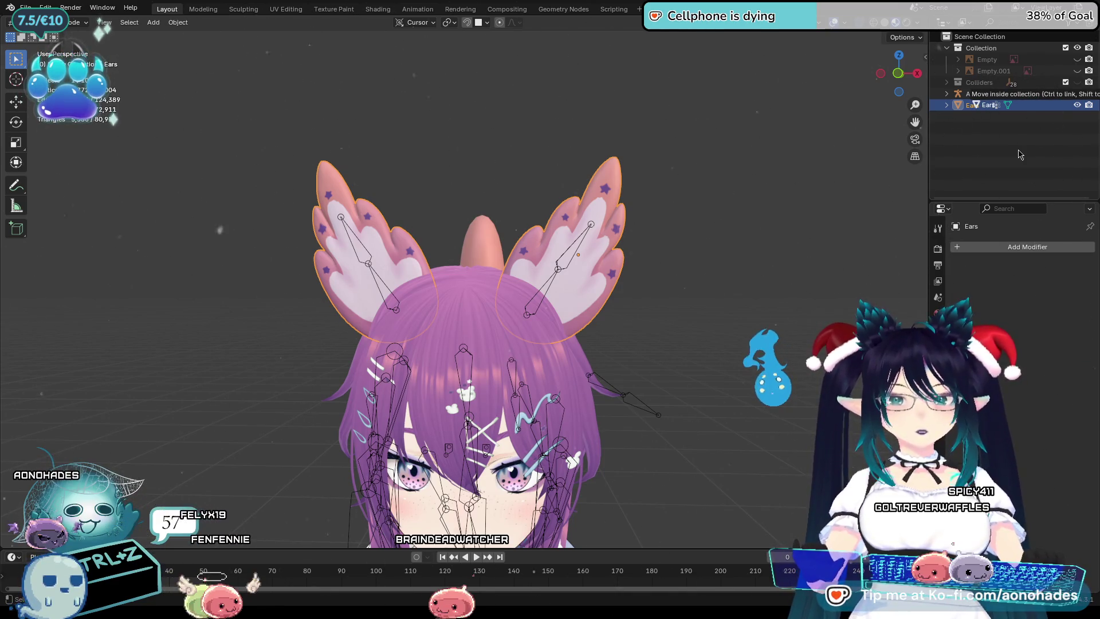
pyautogui.moveTo(997, 152); pyautogui.dragTo(986, 95)
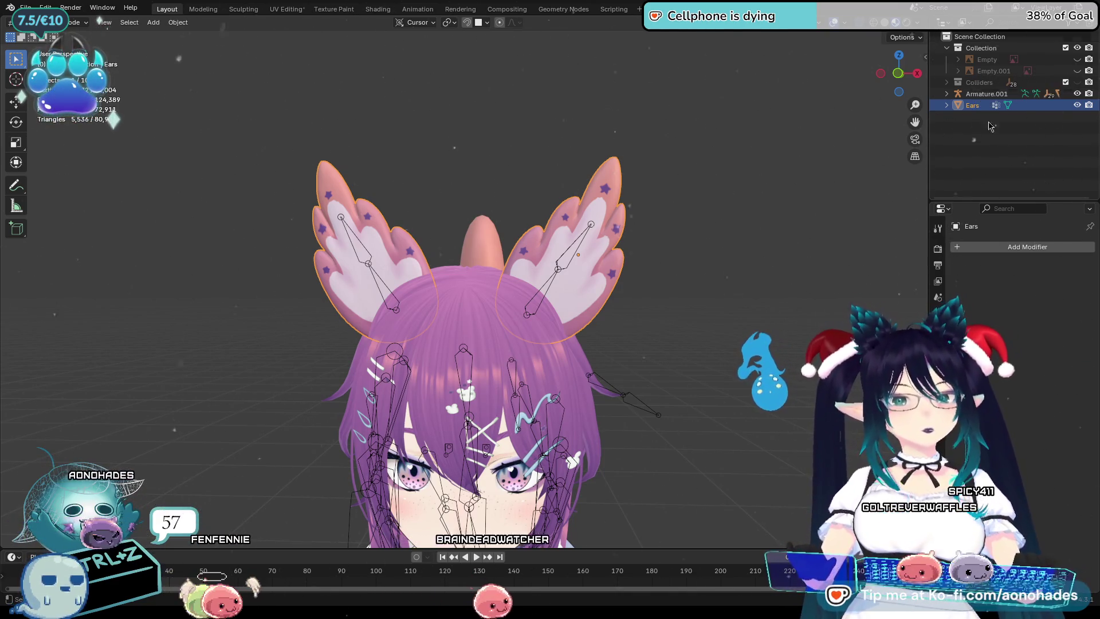
# Reselect Ears and show its vertex groups R_Ear_Base, R_Ear_Tip, L_Ear_Base and L_Ear_Tip.
pyautogui.click(985, 93)
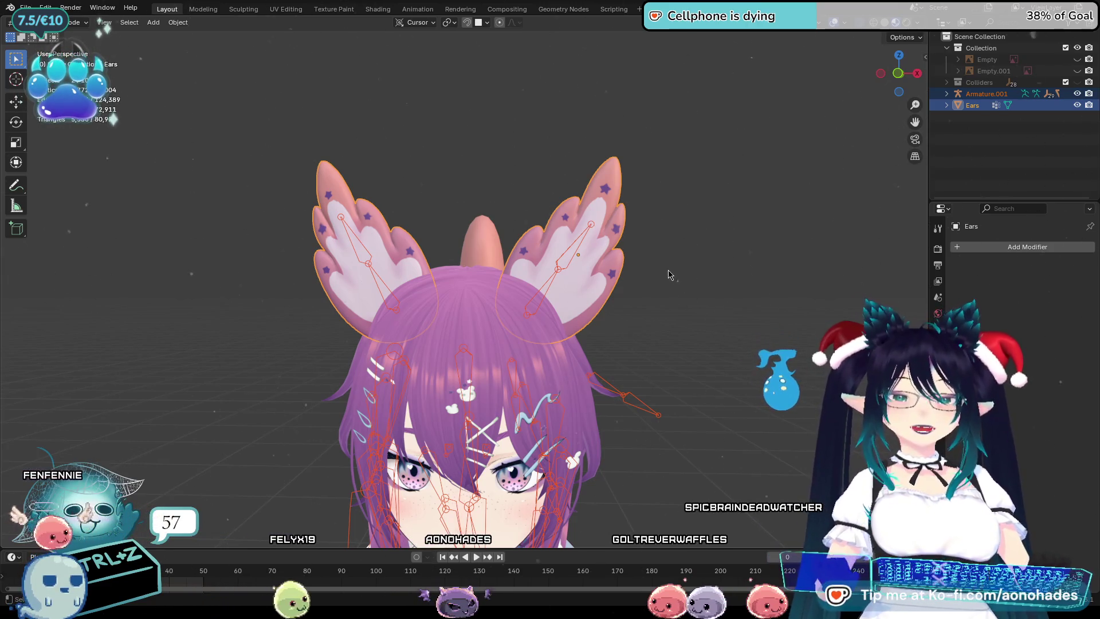
pyautogui.click(617, 274)
pyautogui.keyDown('ctrl'); pyautogui.click(1010, 104); pyautogui.keyUp('ctrl')
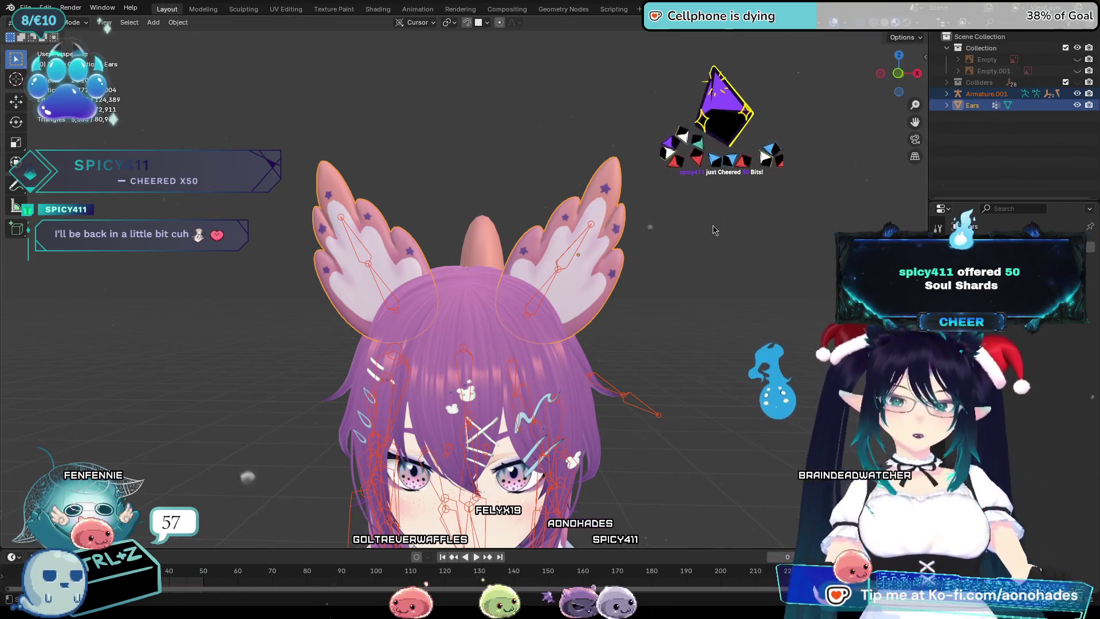
pyautogui.scroll(-3, 601, 301)
pyautogui.scroll(-2, 593, 300)
pyautogui.moveTo(593, 300)
pyautogui.mouseDown(button='middle')
pyautogui.moveTo(551, 297)
pyautogui.moveTo(653, 278)
pyautogui.mouseUp(button='middle')
pyautogui.click(980, 104)
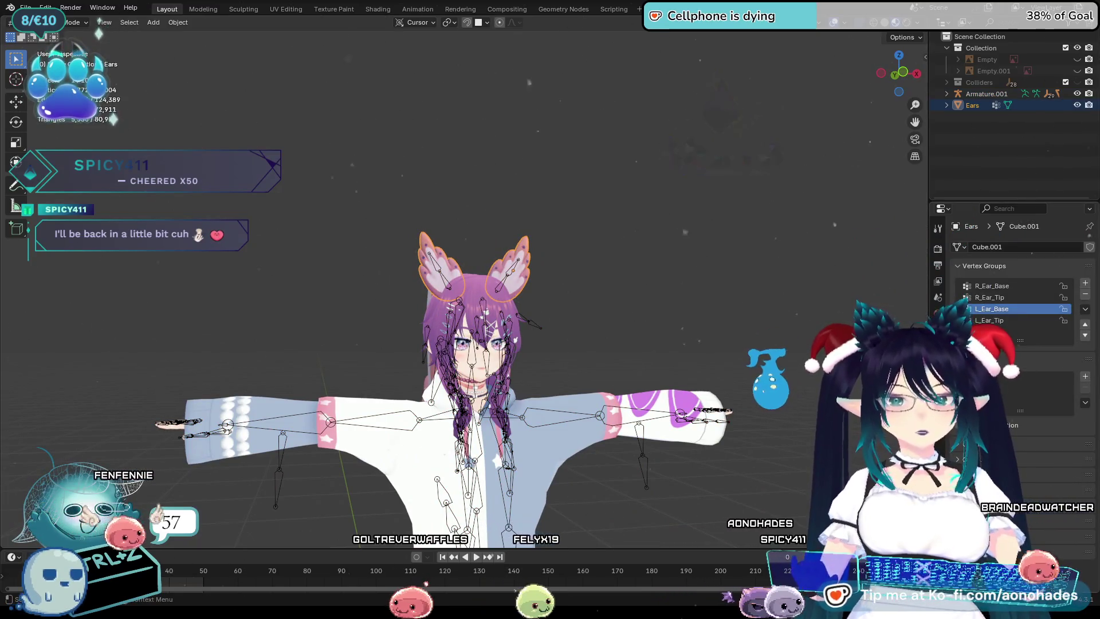
pyautogui.click(958, 267)
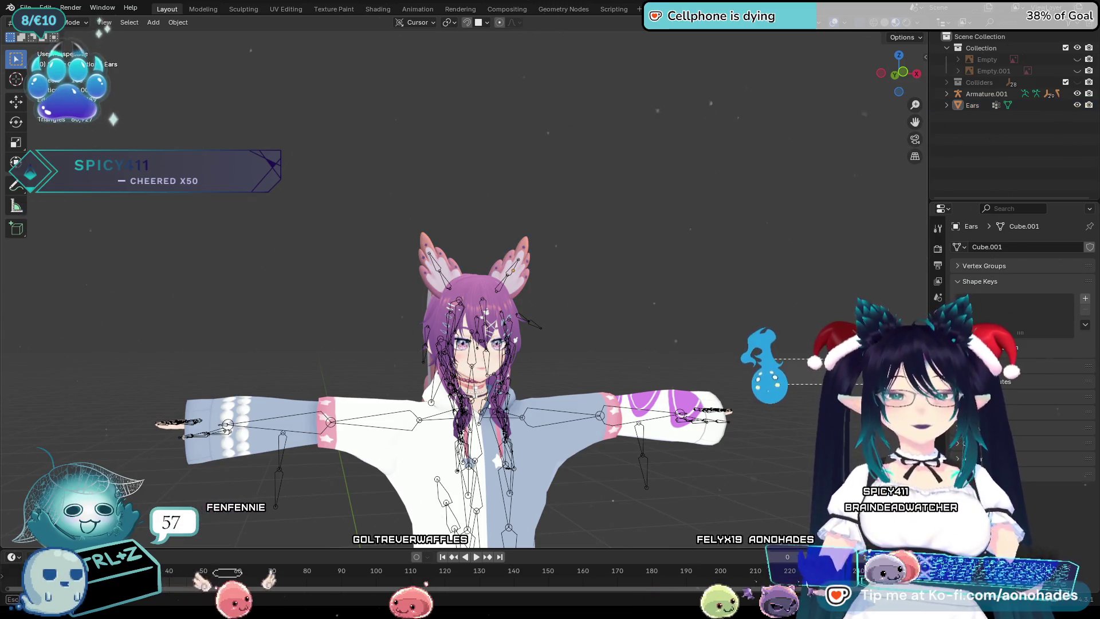
pyautogui.click(1010, 133)
pyautogui.click(971, 104)
pyautogui.keyDown('ctrl'); pyautogui.click(986, 93); pyautogui.keyUp('ctrl')
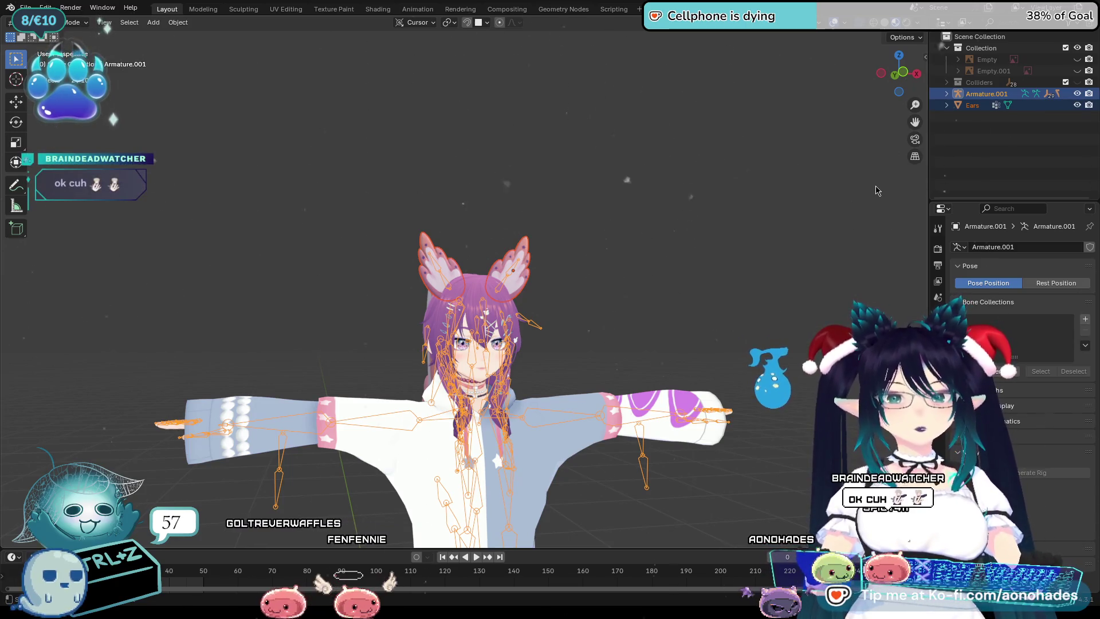
pyautogui.click(633, 174)
pyautogui.click(947, 105)
pyautogui.click(993, 117)
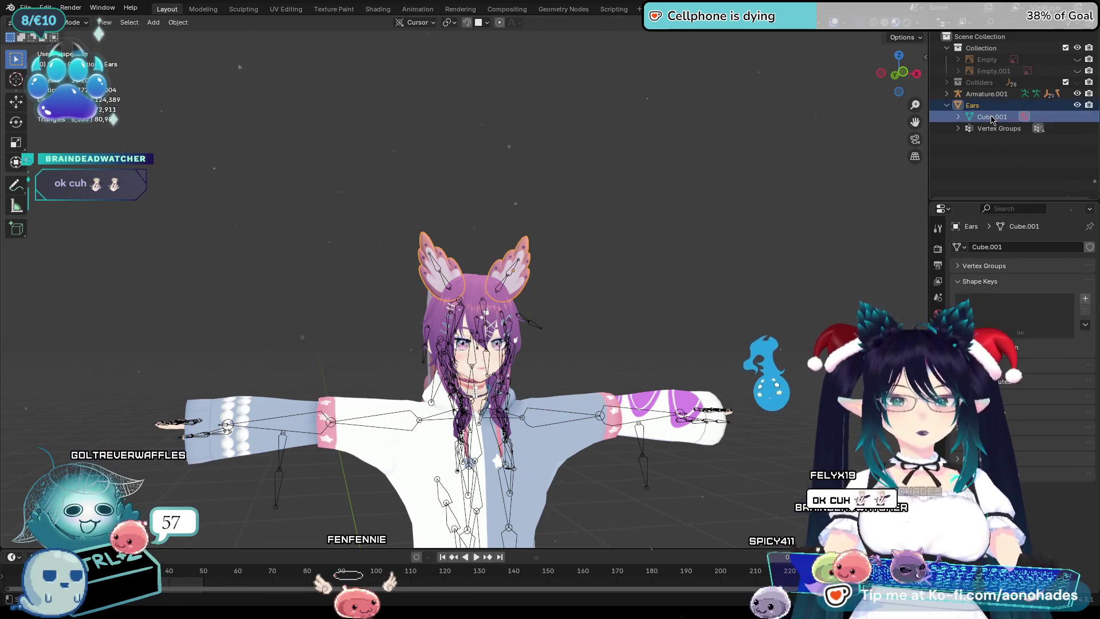
pyautogui.click(971, 128)
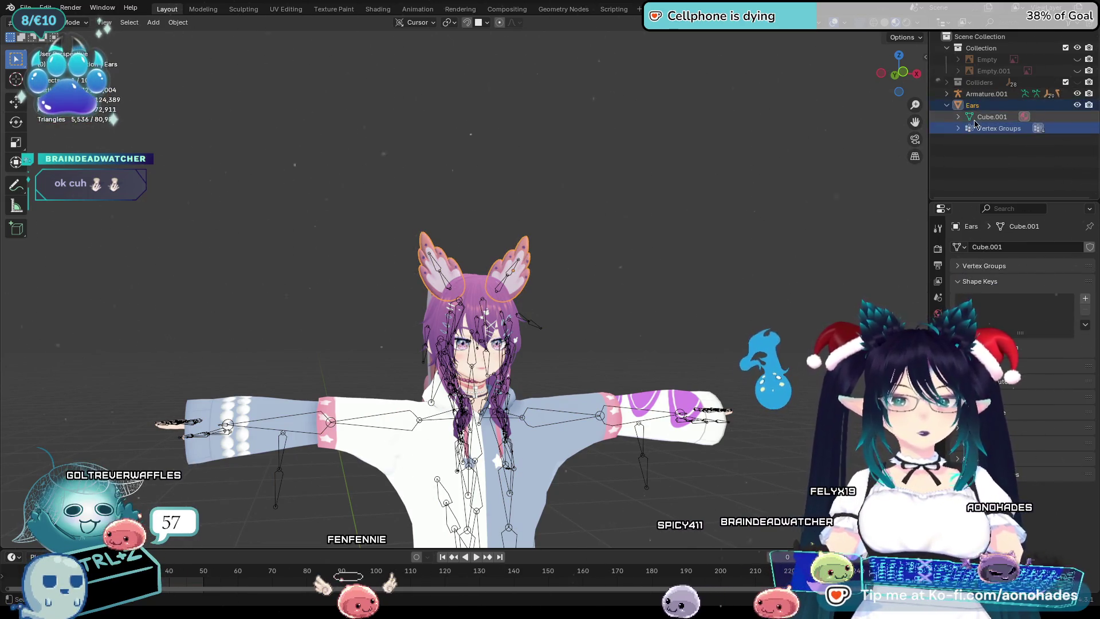
pyautogui.moveTo(970, 123); pyautogui.dragTo(981, 99)
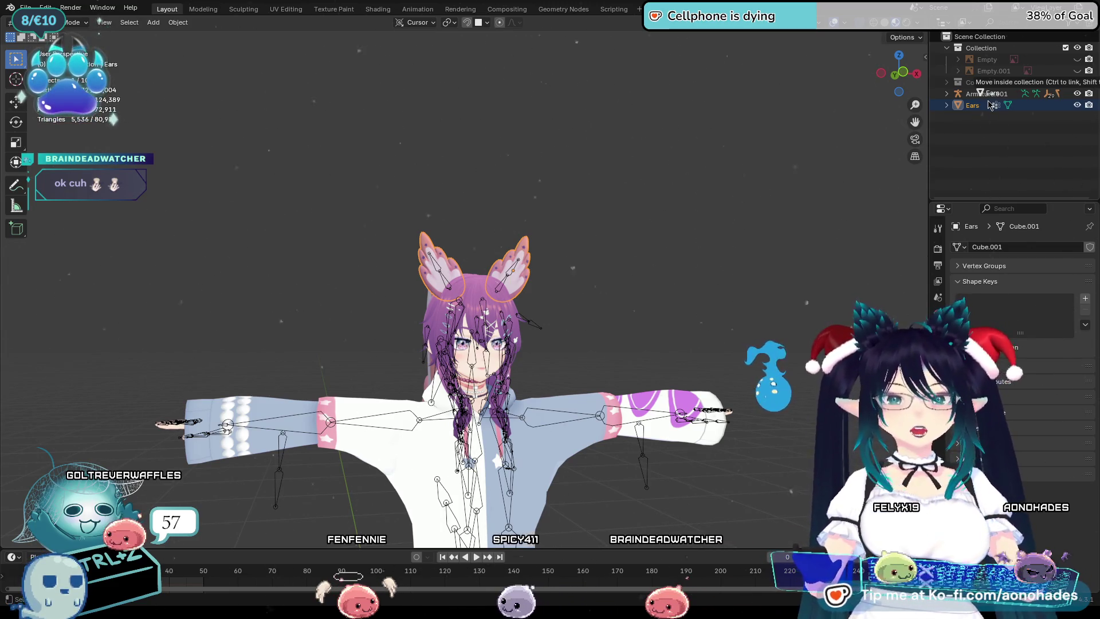
pyautogui.moveTo(989, 105); pyautogui.dragTo(960, 102)
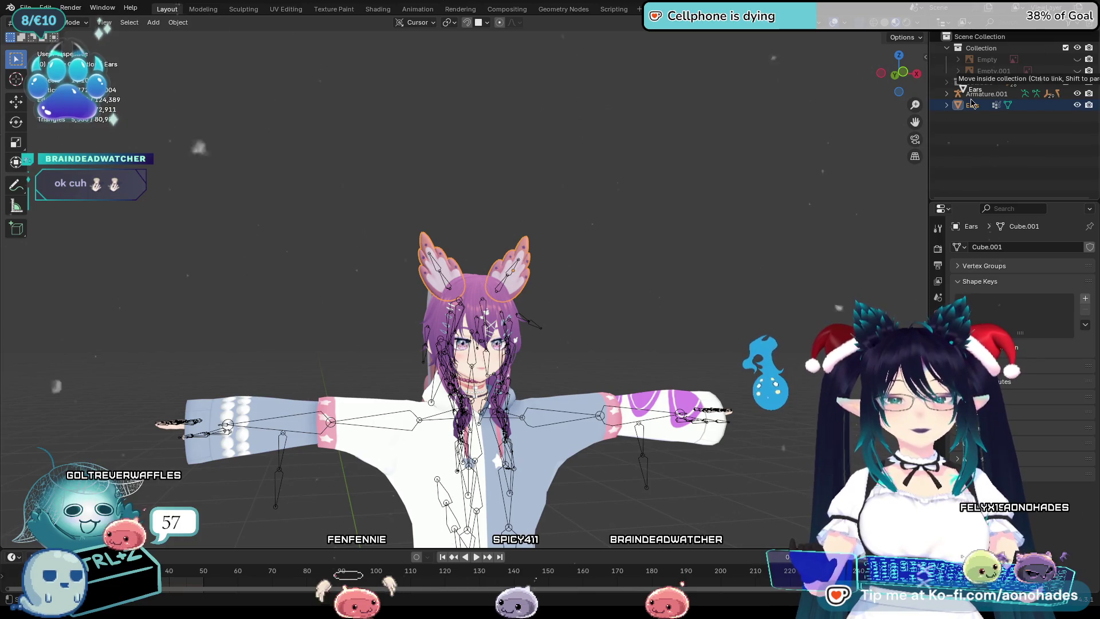
pyautogui.moveTo(968, 102)
pyautogui.mouseDown()
pyautogui.moveTo(988, 112)
pyautogui.moveTo(980, 97)
pyautogui.mouseUp()
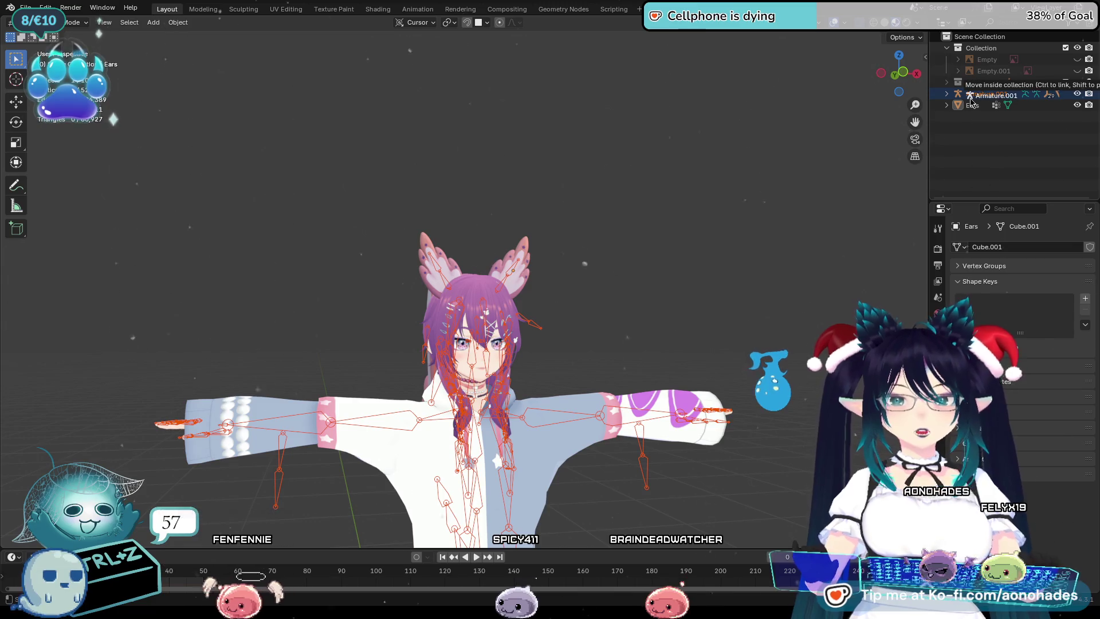
pyautogui.rightClick(762, 169)
pyautogui.click(763, 168)
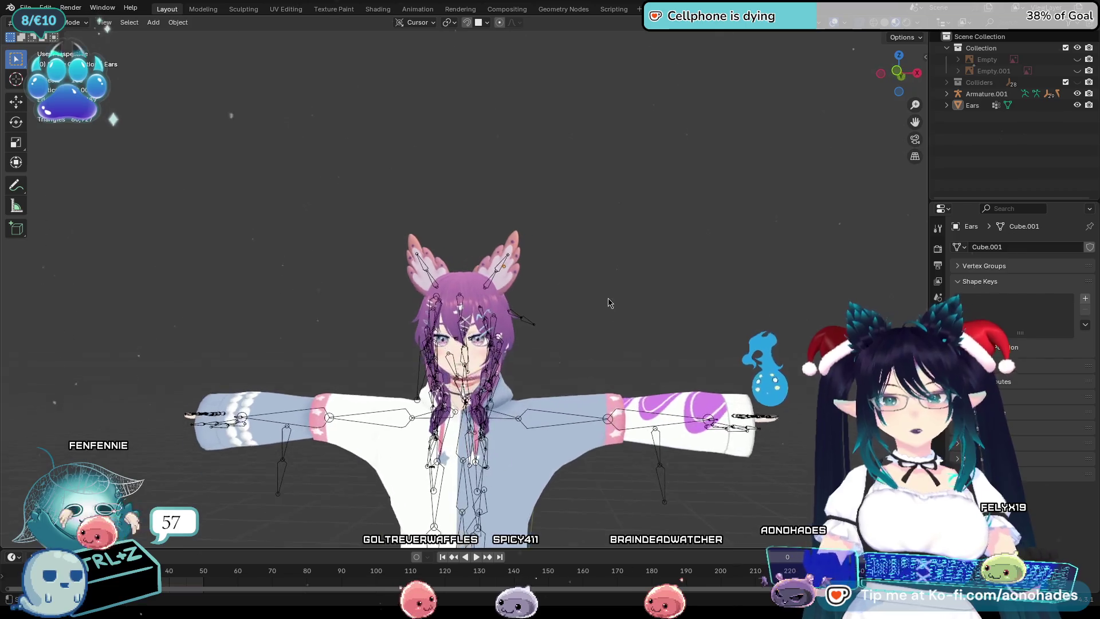
pyautogui.scroll(4, 610, 304)
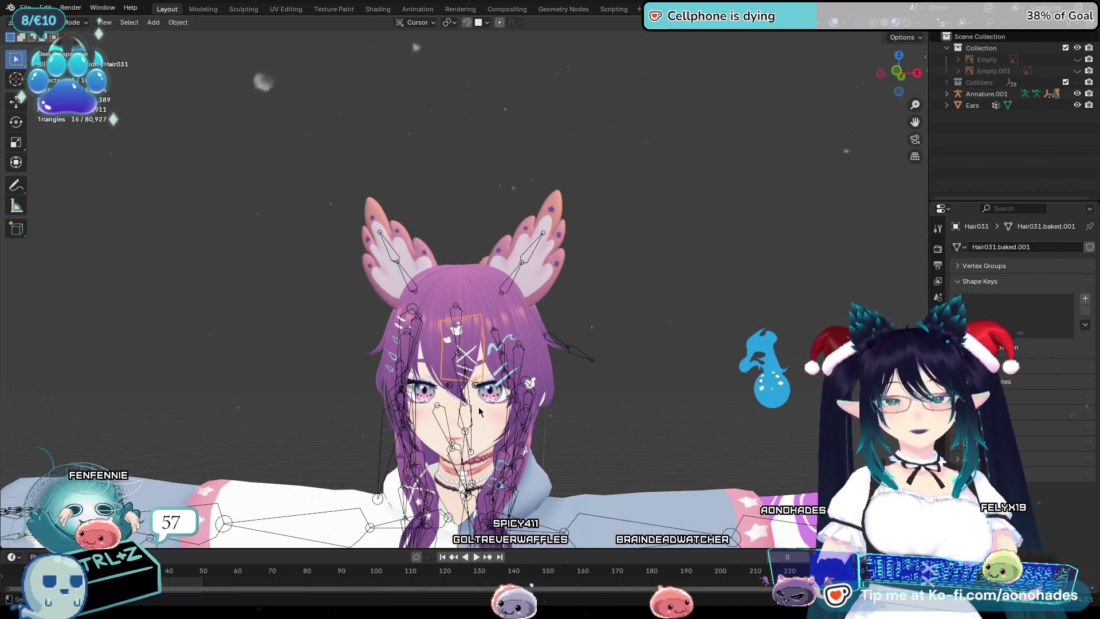
pyautogui.click(485, 436)
pyautogui.click(427, 264)
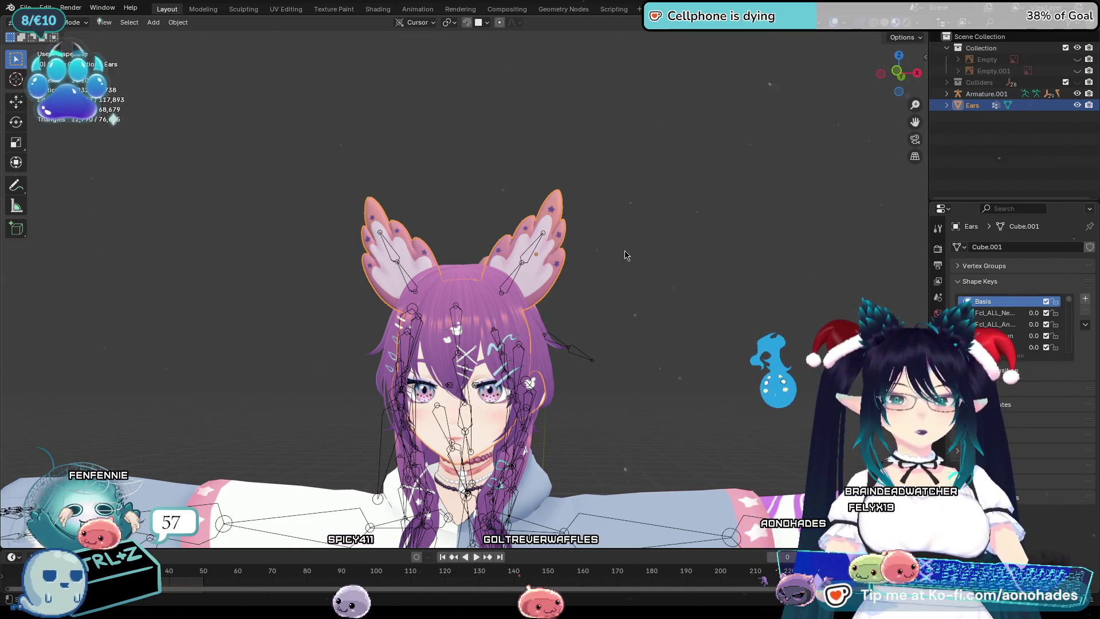
pyautogui.hotkey('ctrl', 'z')
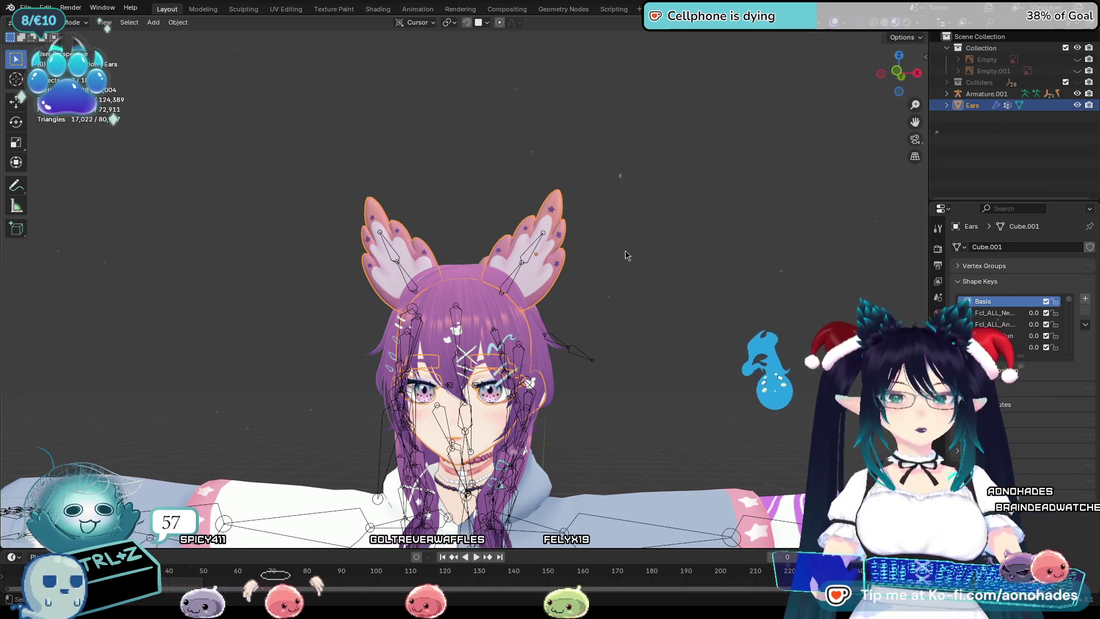
pyautogui.click(624, 248)
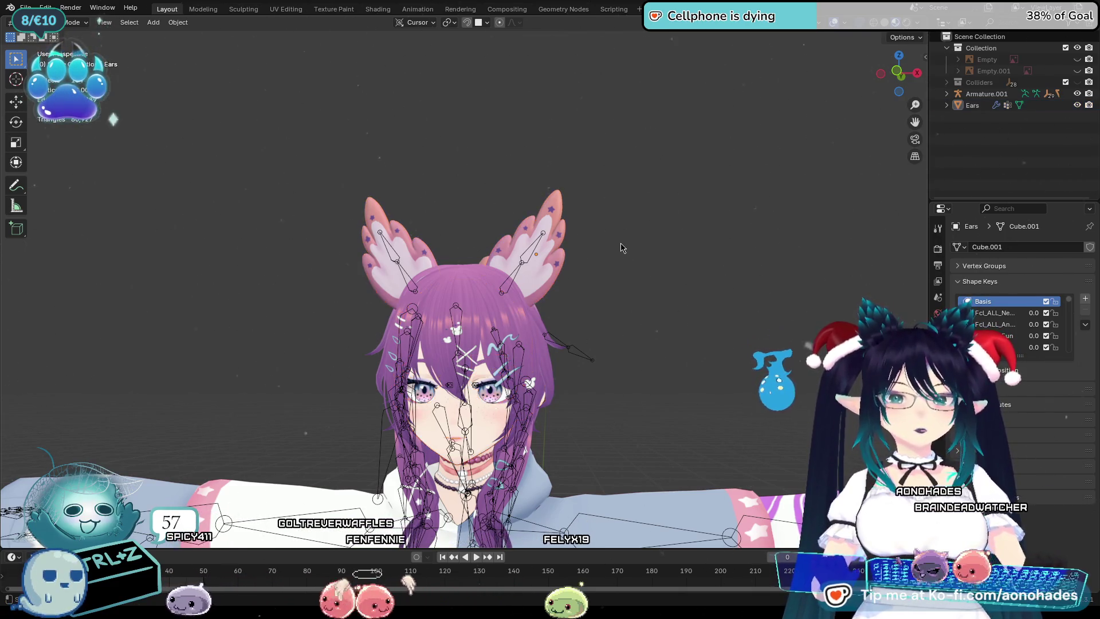
pyautogui.click(26, 8)
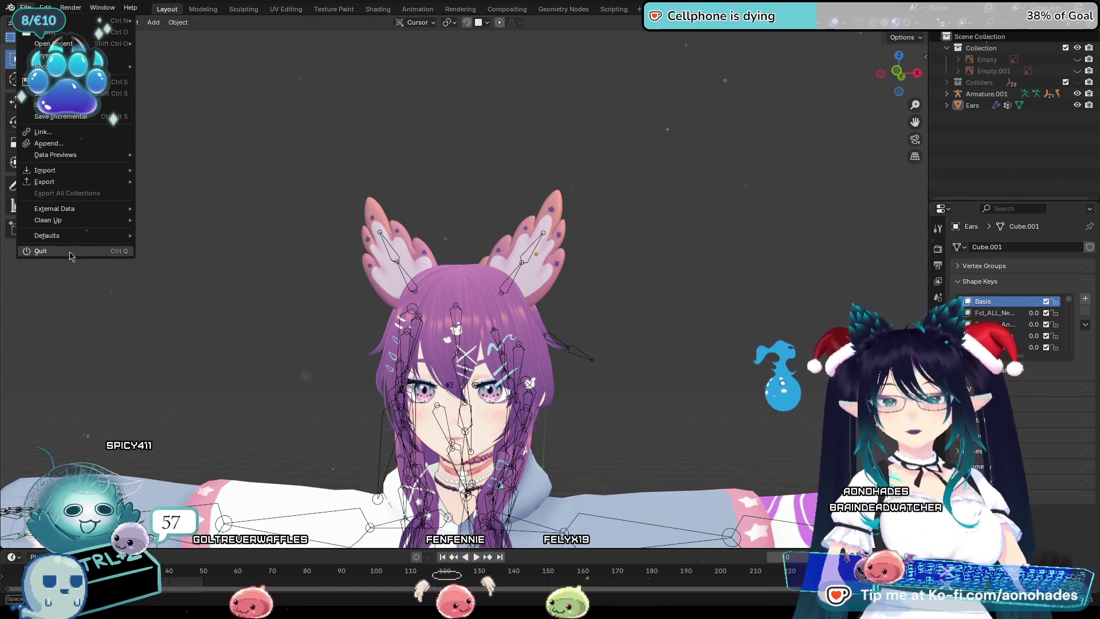
pyautogui.moveTo(44, 181)
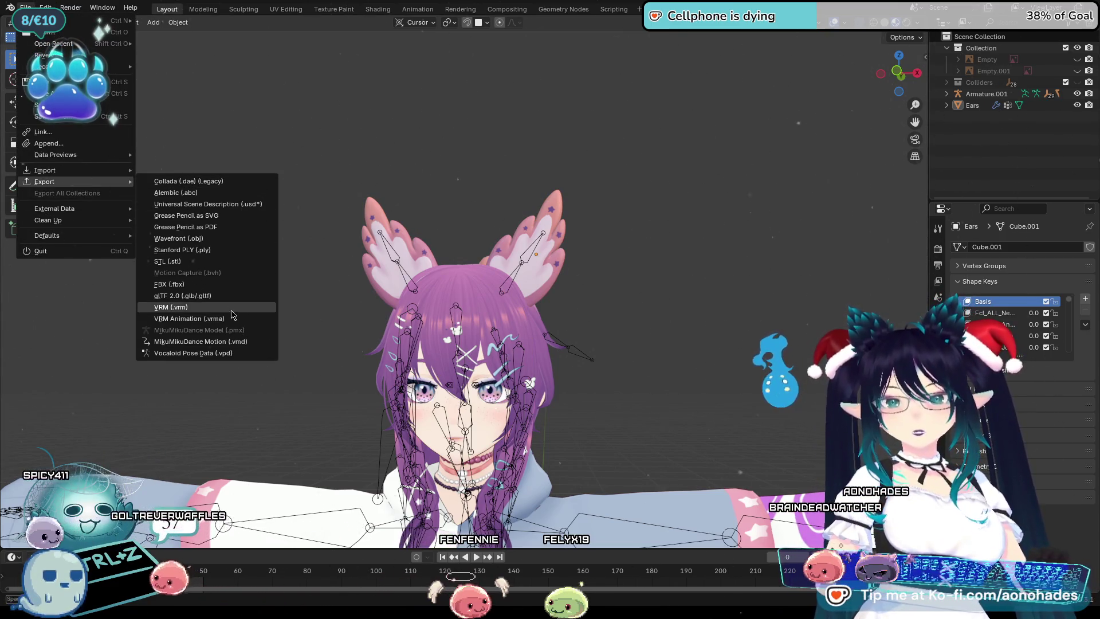
pyautogui.click(291, 313)
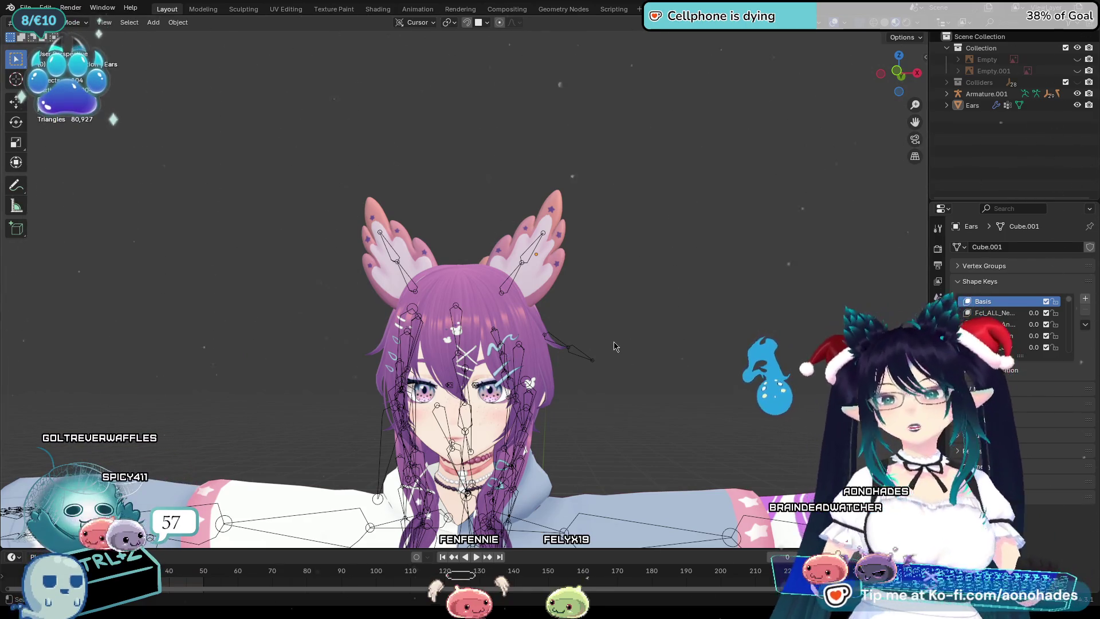
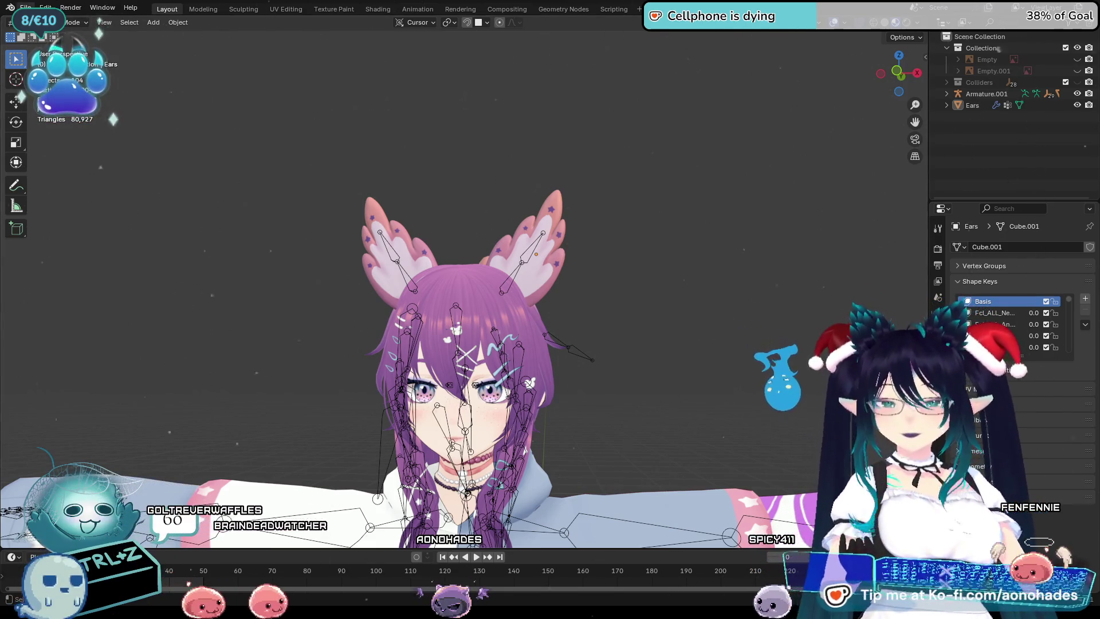
# Revert the file to its last saved version and orbit around the restored avatar.
pyautogui.click(26, 8)
pyautogui.click(86, 54)
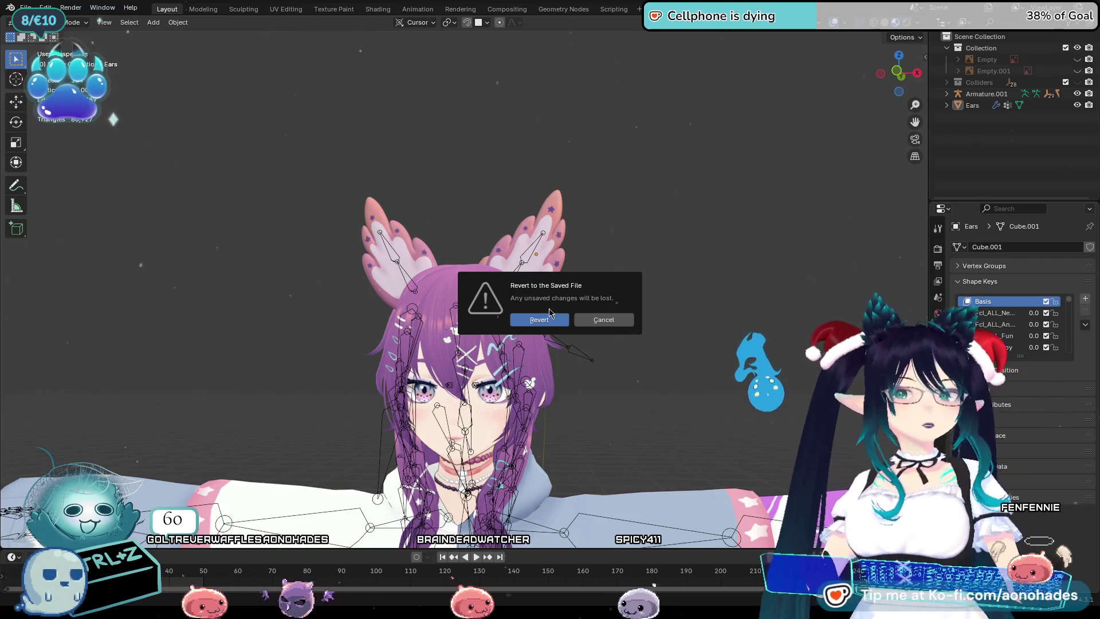
pyautogui.click(530, 334)
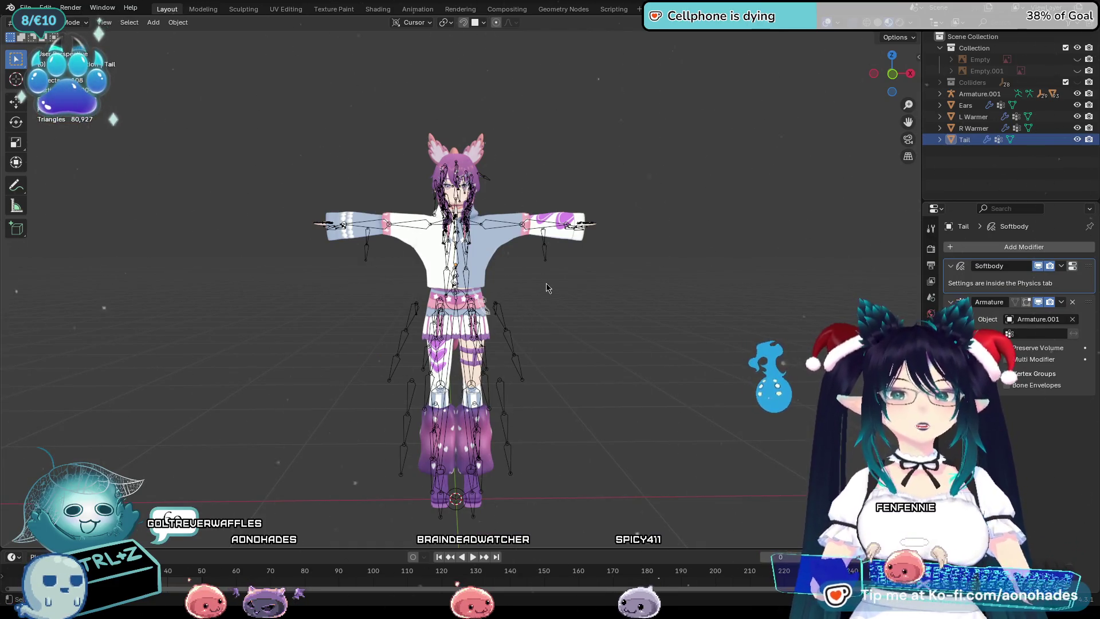
pyautogui.moveTo(707, 364); pyautogui.dragTo(591, 361, button='middle')
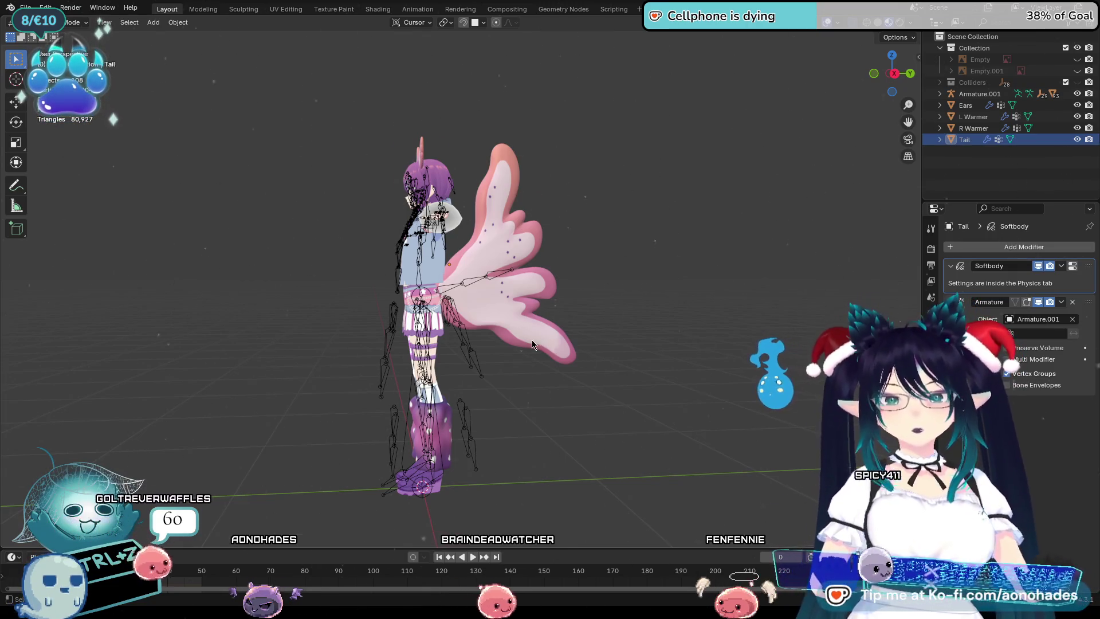
pyautogui.scroll(2, 538, 345)
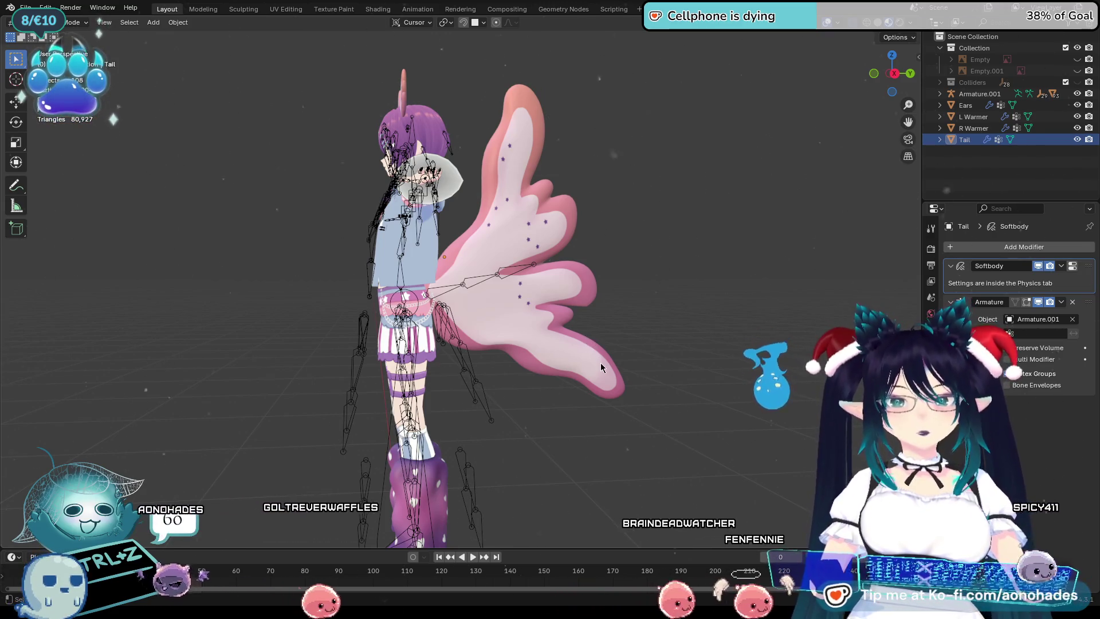
pyautogui.moveTo(478, 351); pyautogui.dragTo(592, 372, button='middle')
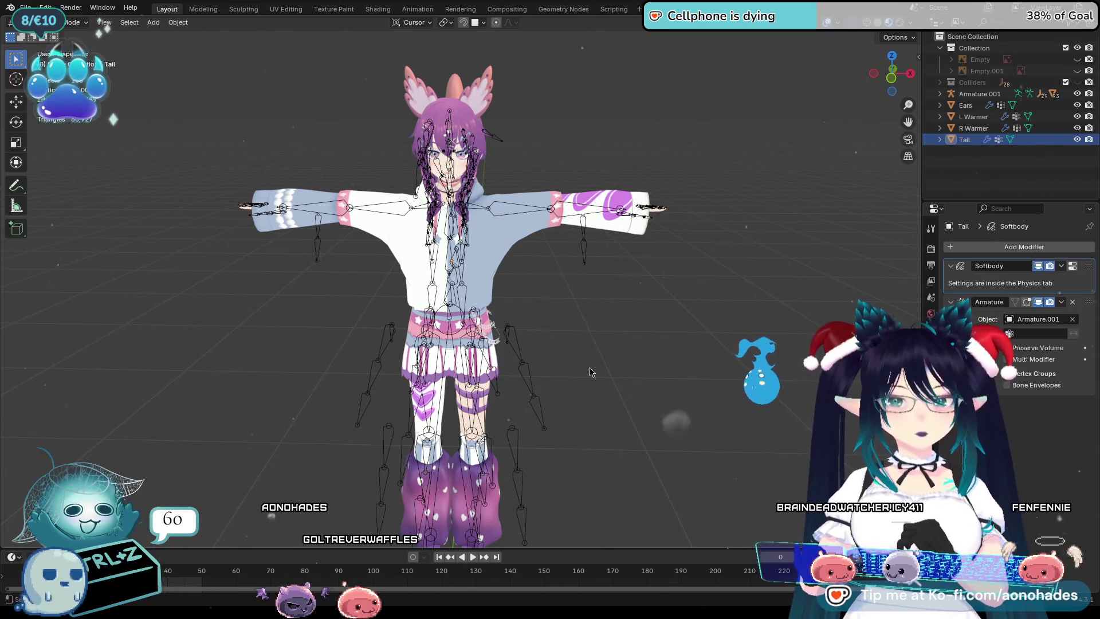
# Limit the Tail's Armature modifier to the Tail_Base vertex group, play the animation and select the armature.
pyautogui.click(1039, 335)
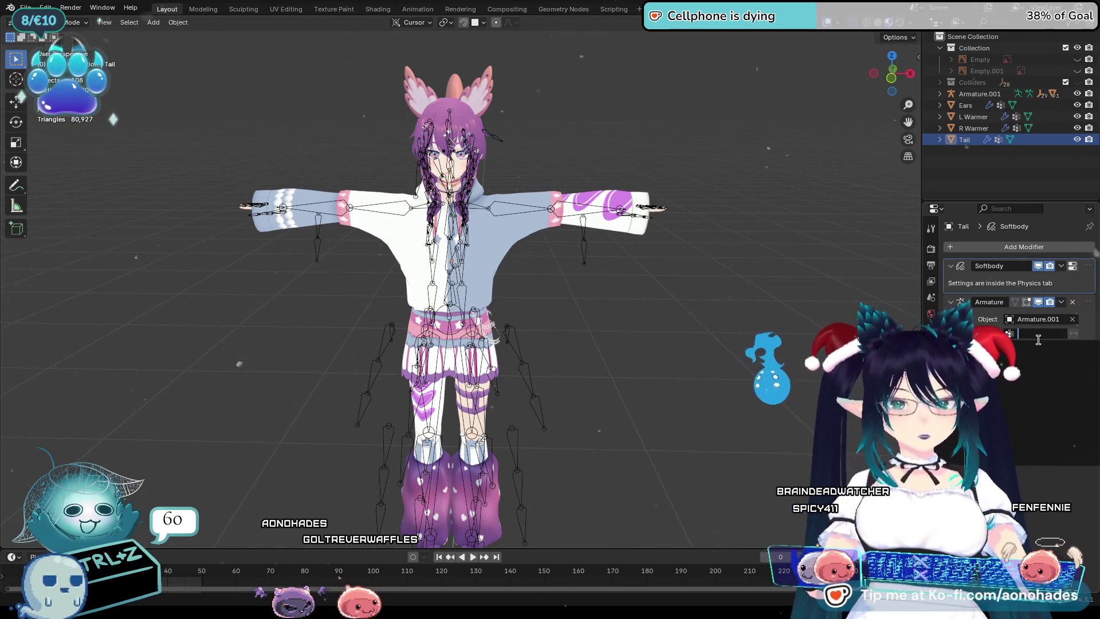
pyautogui.click(1032, 351)
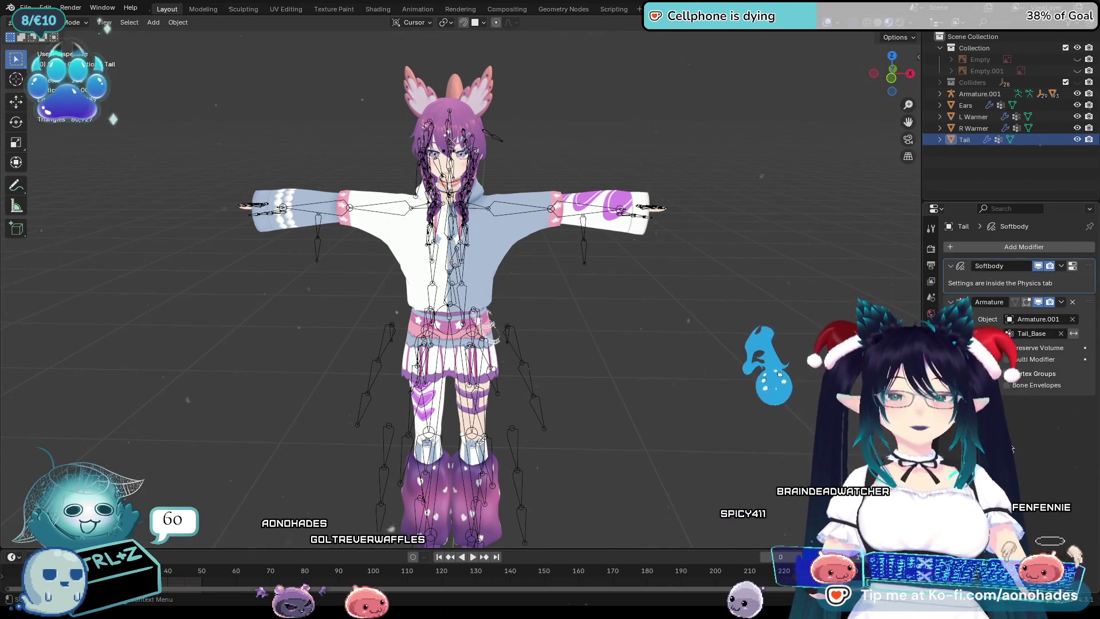
pyautogui.moveTo(550, 412); pyautogui.dragTo(674, 418, button='middle')
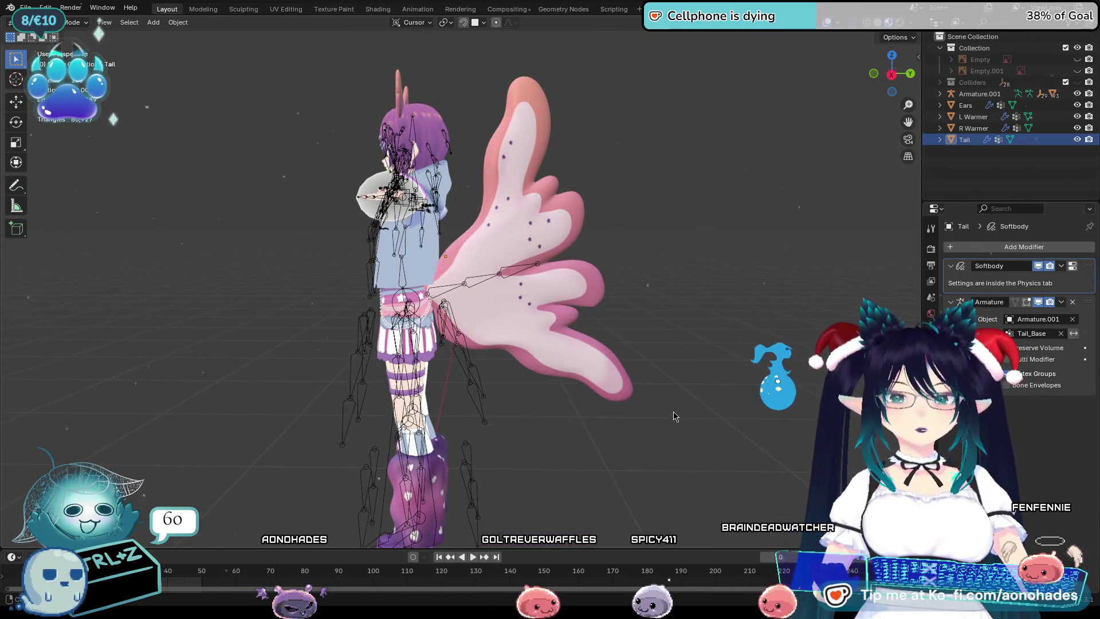
pyautogui.press('space')
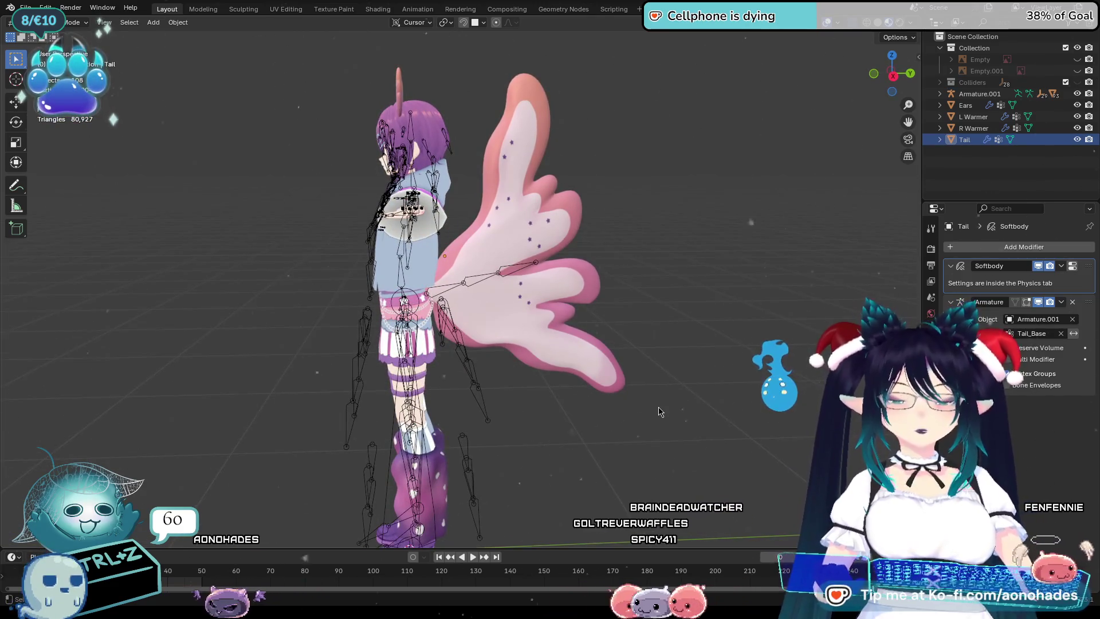
pyautogui.moveTo(602, 387)
pyautogui.mouseDown(button='middle')
pyautogui.moveTo(780, 417)
pyautogui.moveTo(735, 416)
pyautogui.mouseUp(button='middle')
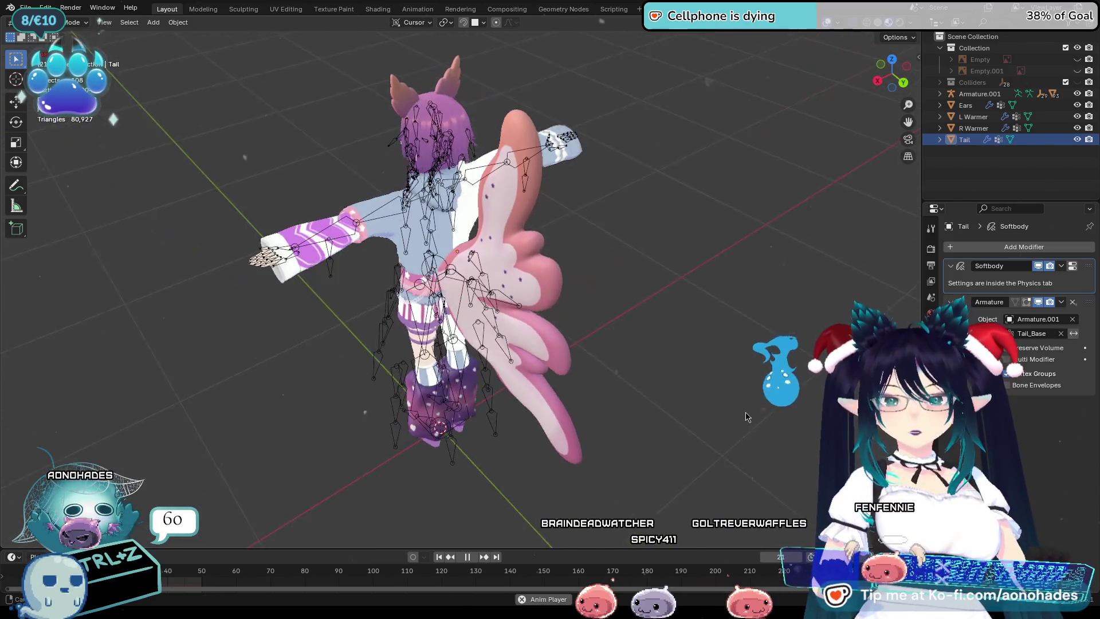
pyautogui.click(465, 284)
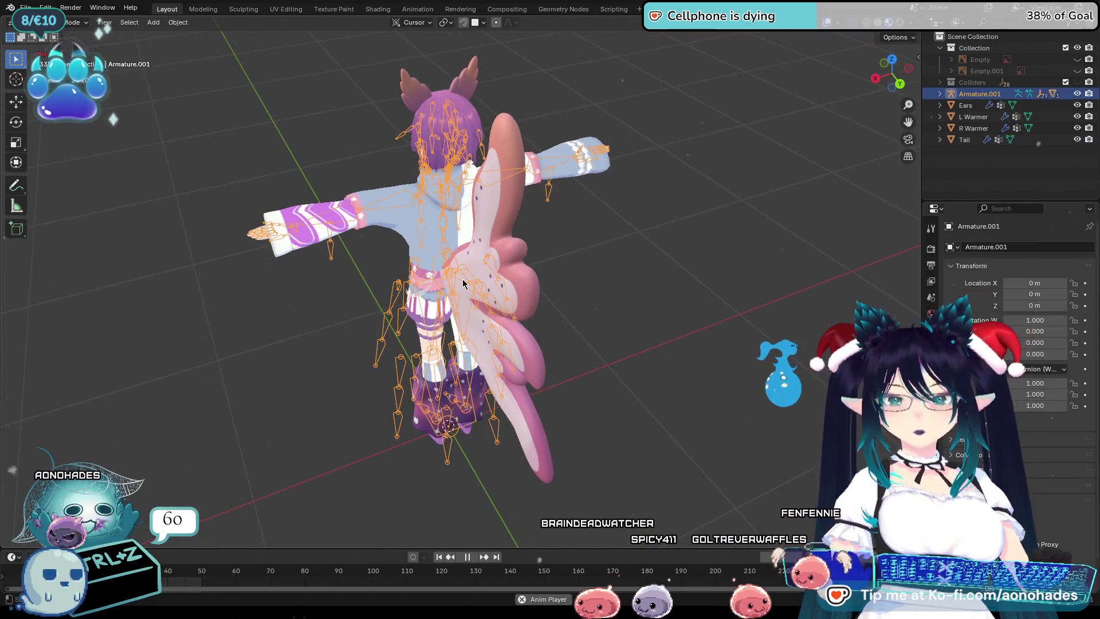
# Enter Pose Mode and test-rotate the Tail_End bone, cancelling the trial rotations.
pyautogui.click(60, 60)
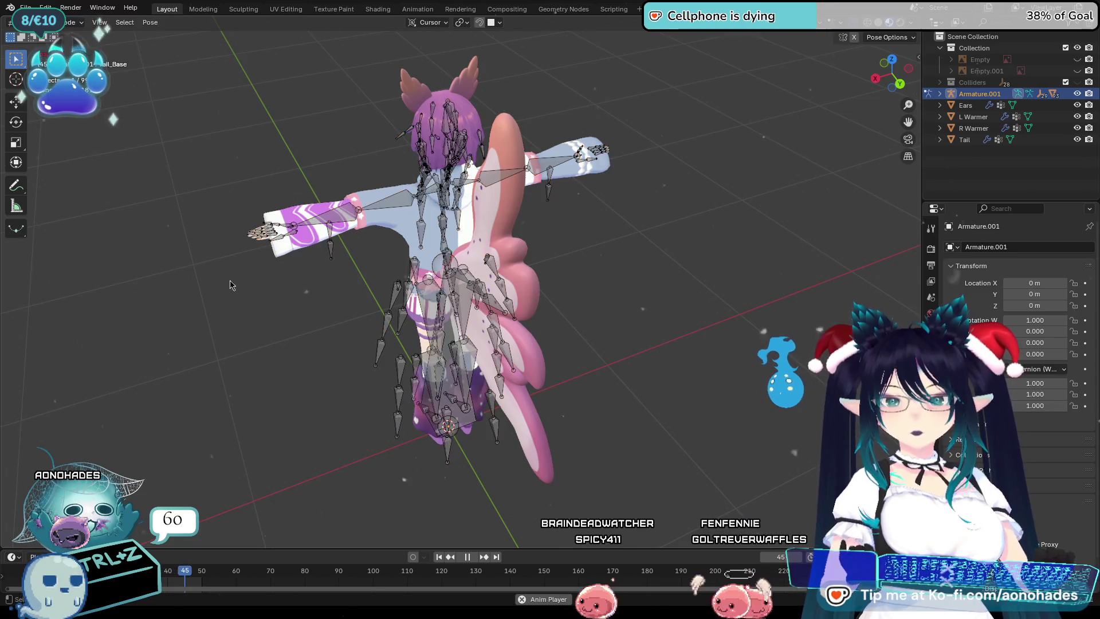
pyautogui.moveTo(556, 350); pyautogui.dragTo(477, 342, button='middle')
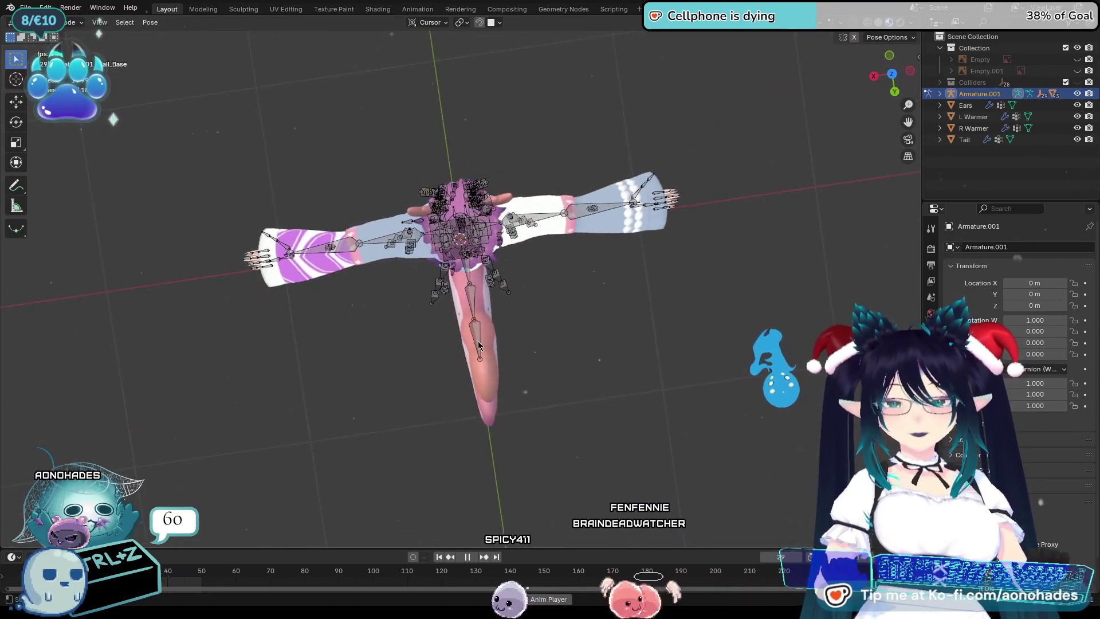
pyautogui.press('r')
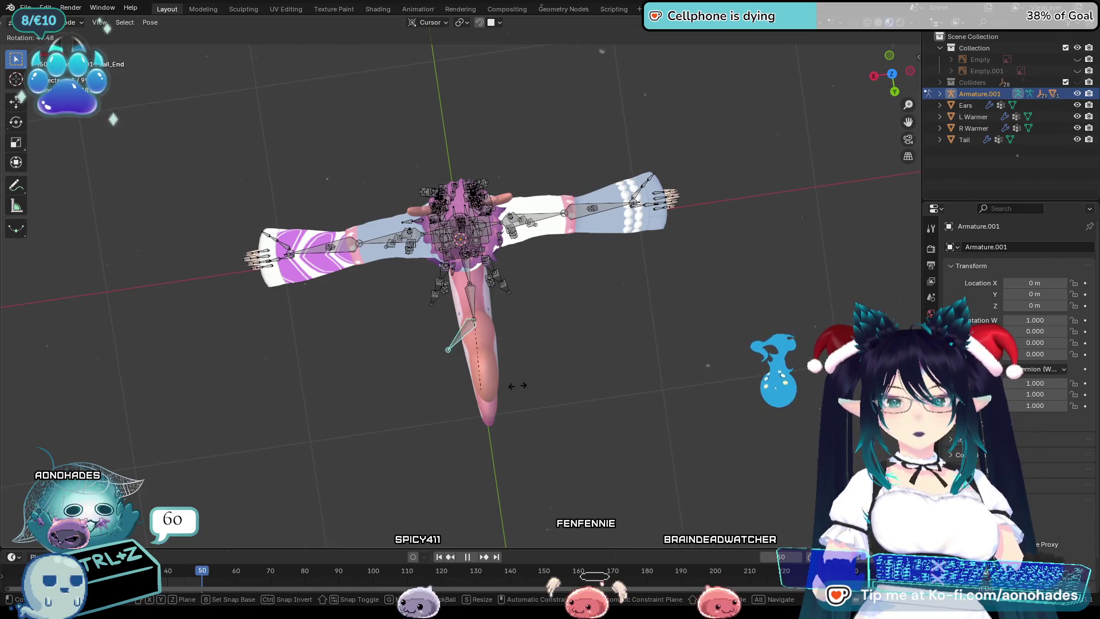
pyautogui.click(581, 375)
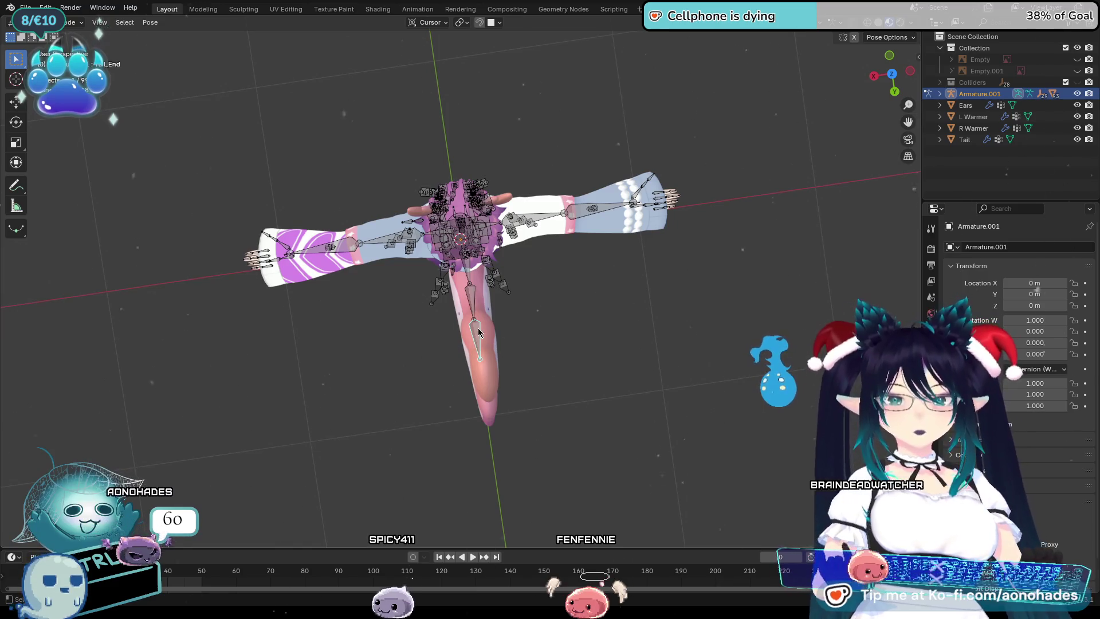
pyautogui.press('r')
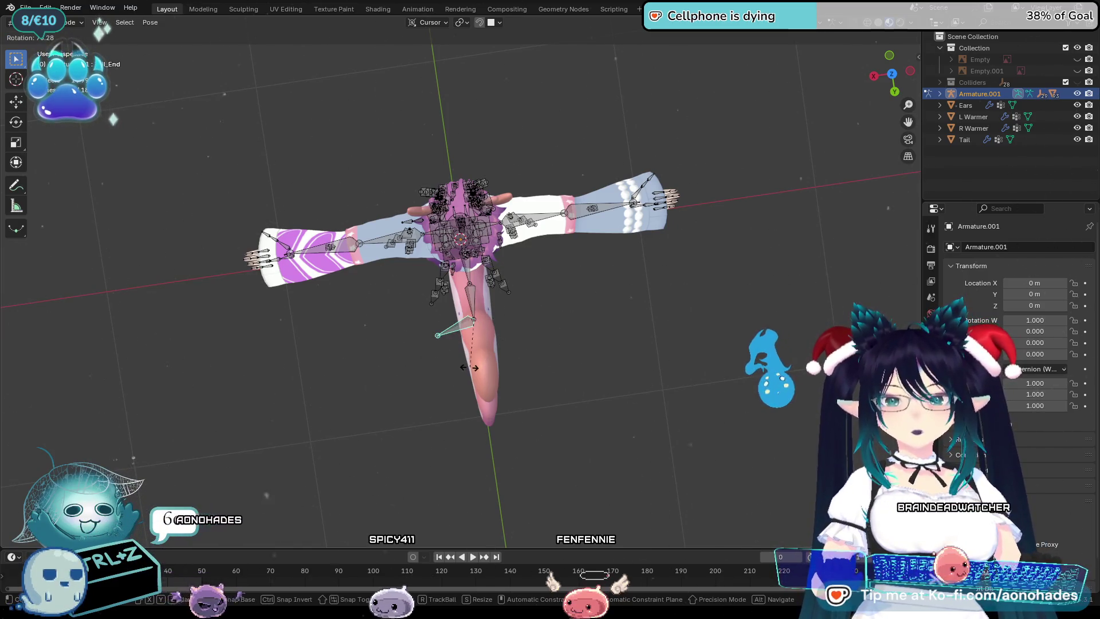
pyautogui.press('Escape')
# Test-rotate the Tail_Mid and Tail_Base bones to see how the tail bends.
pyautogui.press('r')
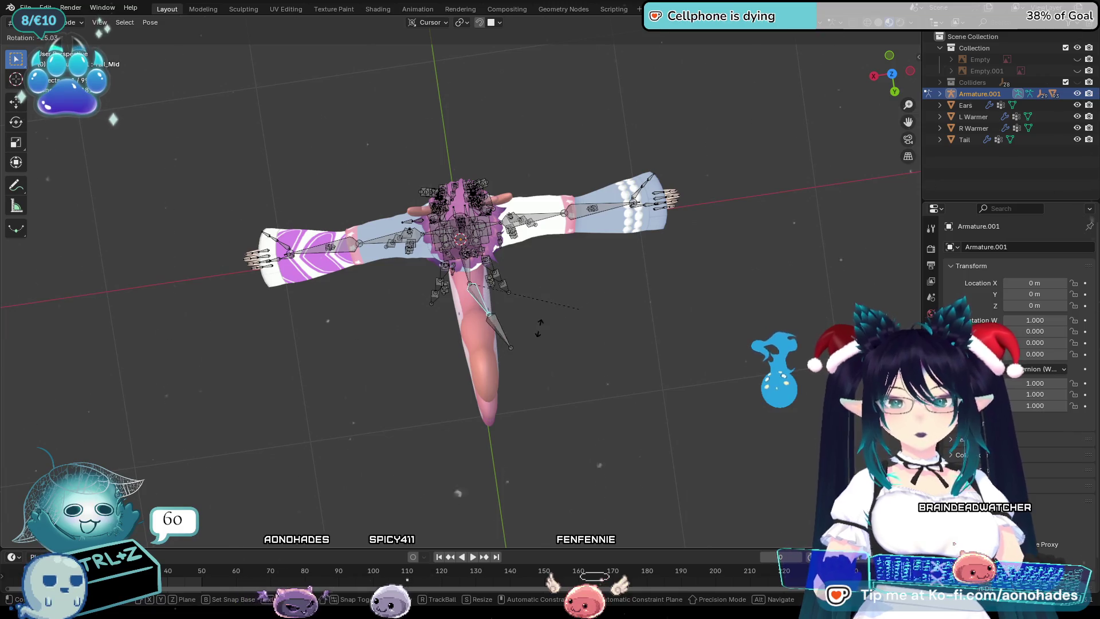
pyautogui.press('Escape')
pyautogui.press('r')
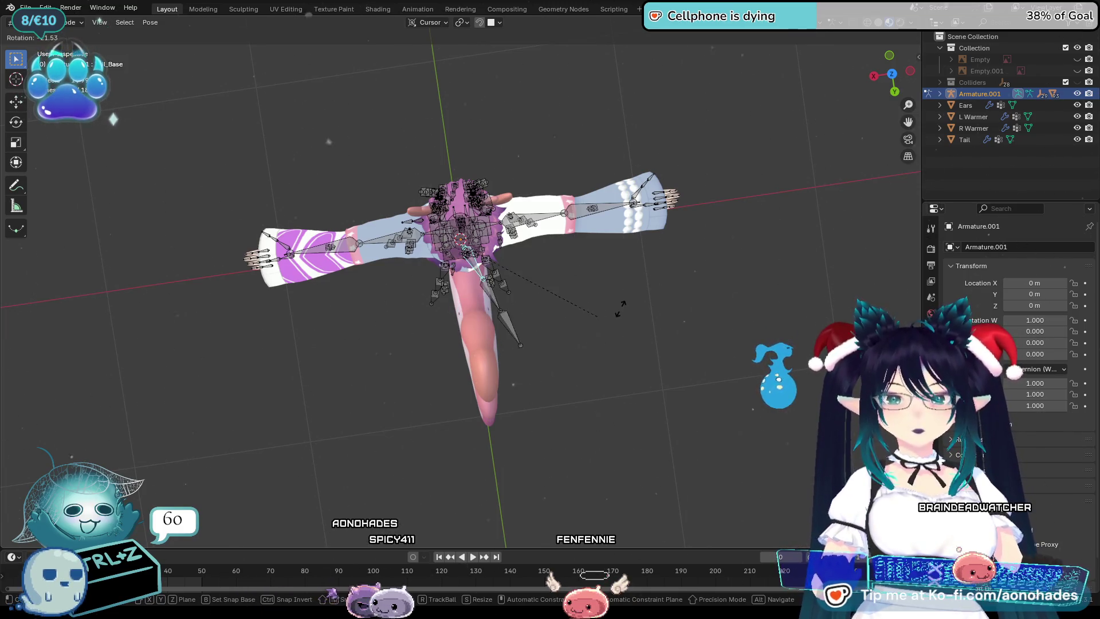
pyautogui.click(472, 343)
pyautogui.moveTo(477, 357)
pyautogui.mouseDown(button='middle')
pyautogui.moveTo(592, 415)
pyautogui.moveTo(214, 313)
pyautogui.moveTo(171, 361)
pyautogui.mouseUp(button='middle')
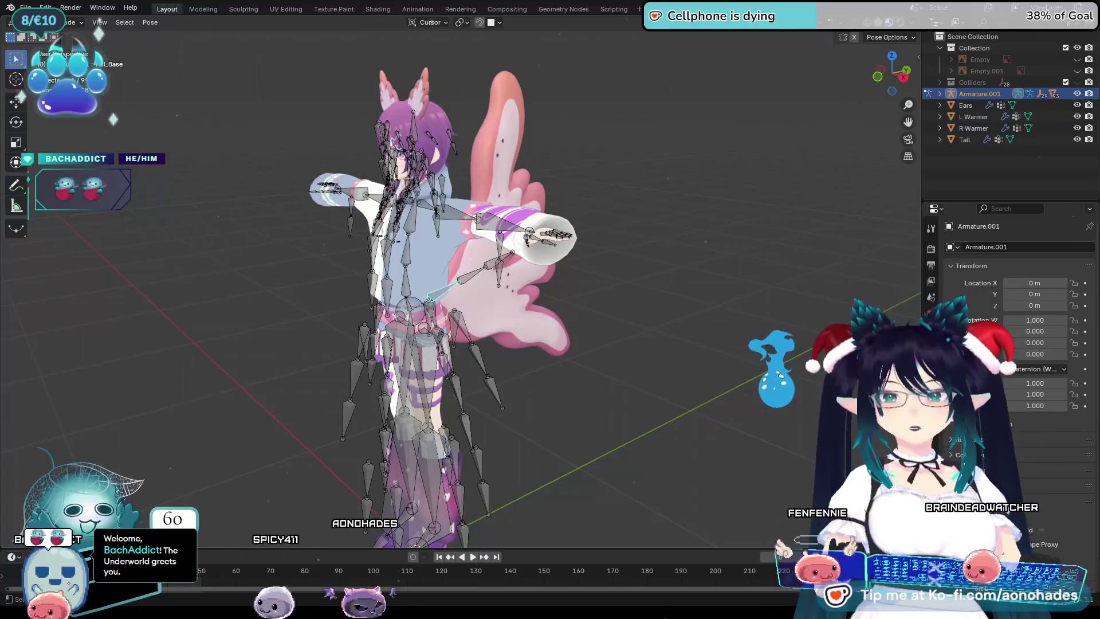
# Return to Object Mode, add the Tail mesh to the selection and switch its interaction mode.
pyautogui.click(60, 36)
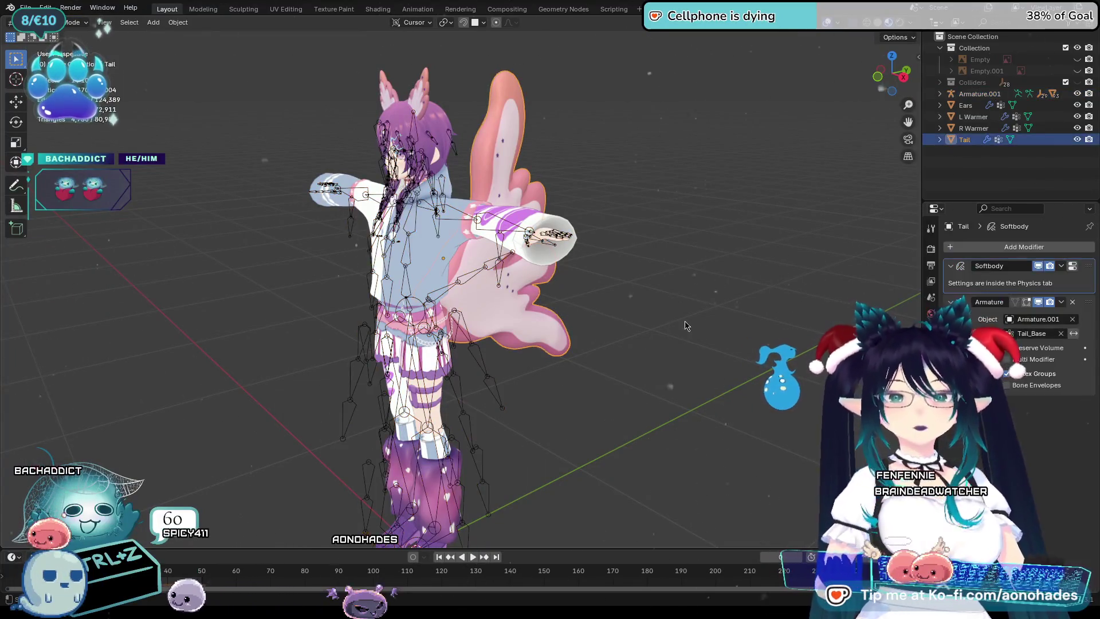
pyautogui.scroll(2, 464, 288)
pyautogui.scroll(2, 463, 288)
pyautogui.keyDown('shift'); pyautogui.click(509, 322); pyautogui.keyUp('shift')
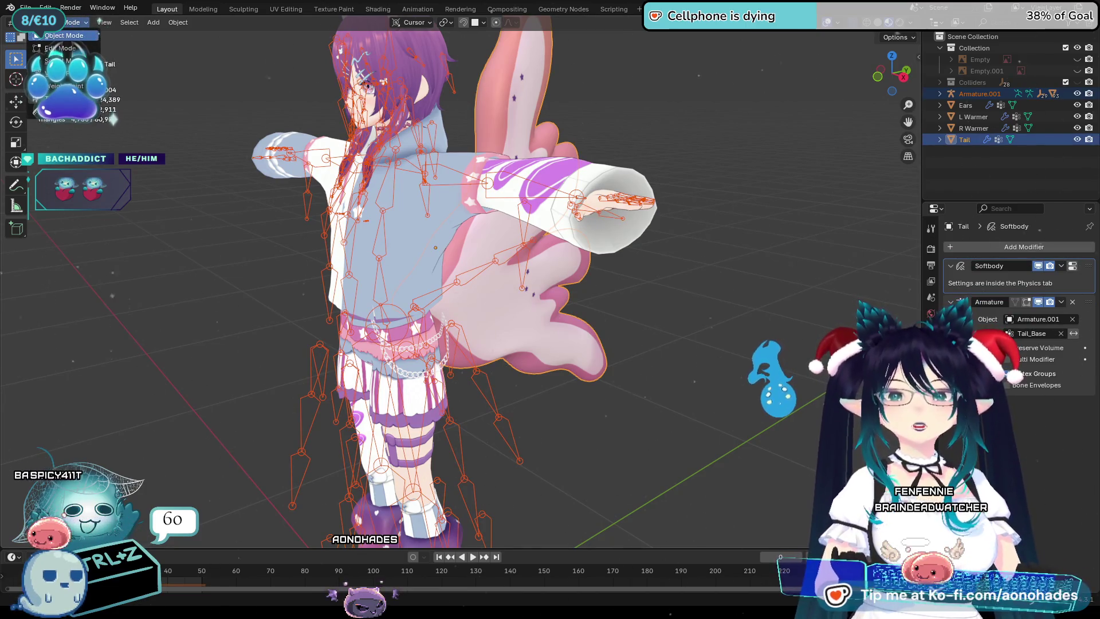
pyautogui.click(65, 95)
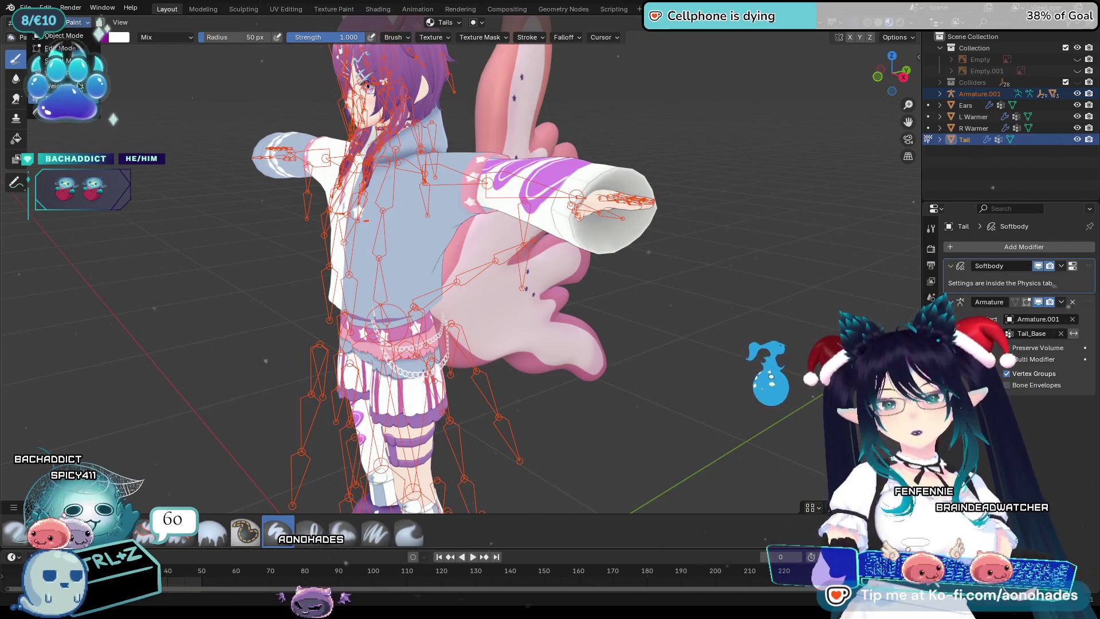
# In Weight Paint mode compare the Tail_Base, Tail_Mid and Tail_End weight maps on the tail.
pyautogui.click(81, 84)
pyautogui.moveTo(550, 386); pyautogui.dragTo(673, 414, button='middle')
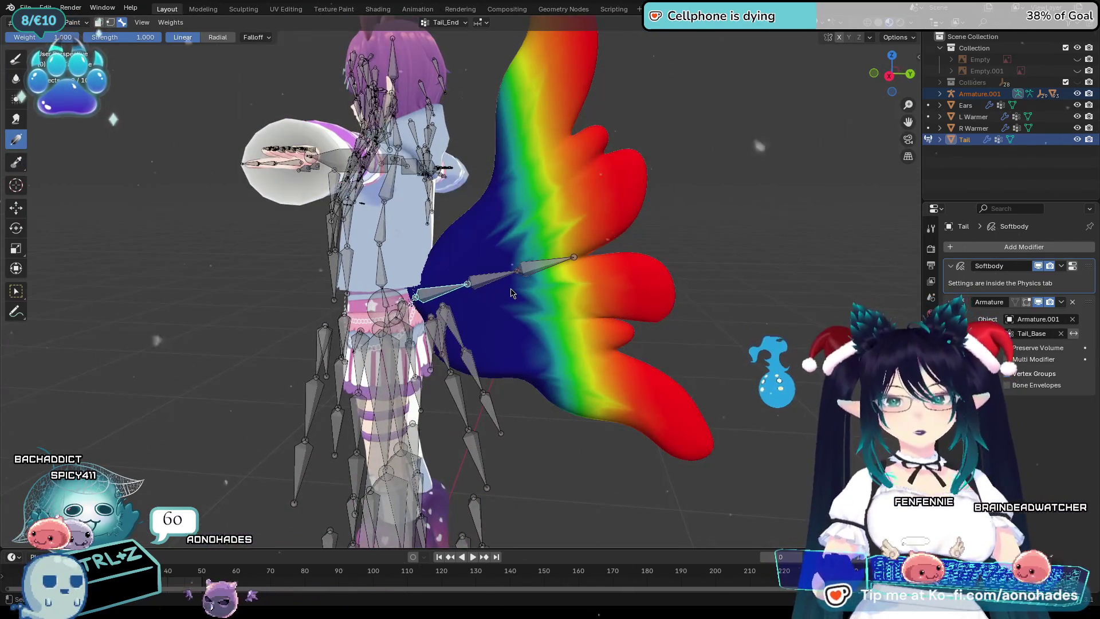
pyautogui.keyDown('ctrl'); pyautogui.click(526, 282); pyautogui.keyUp('ctrl')
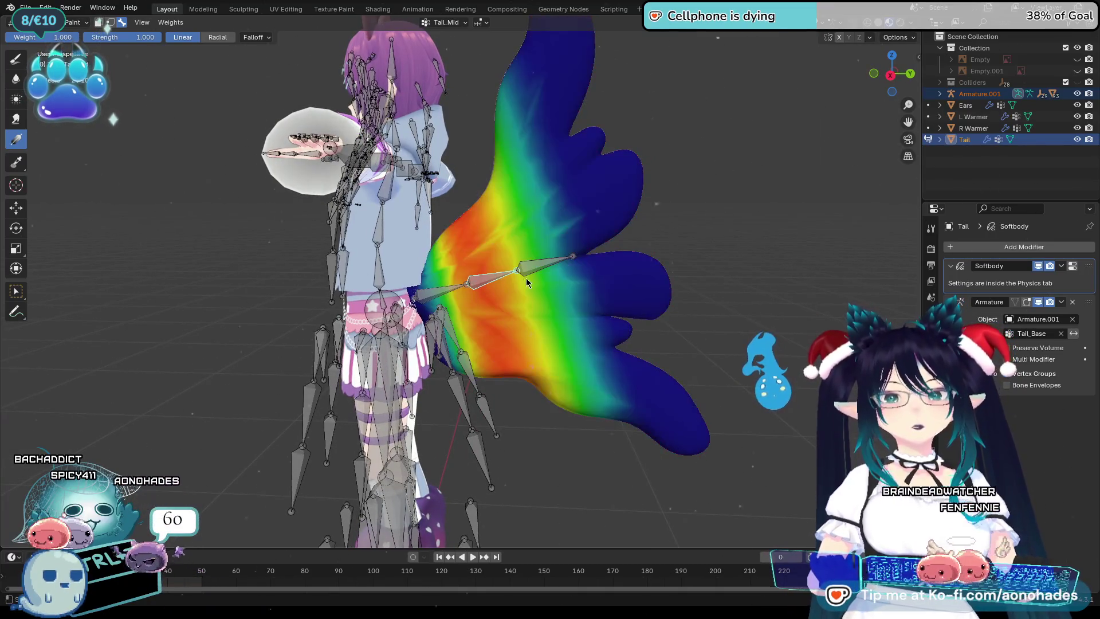
pyautogui.keyDown('ctrl'); pyautogui.click(433, 290); pyautogui.keyUp('ctrl')
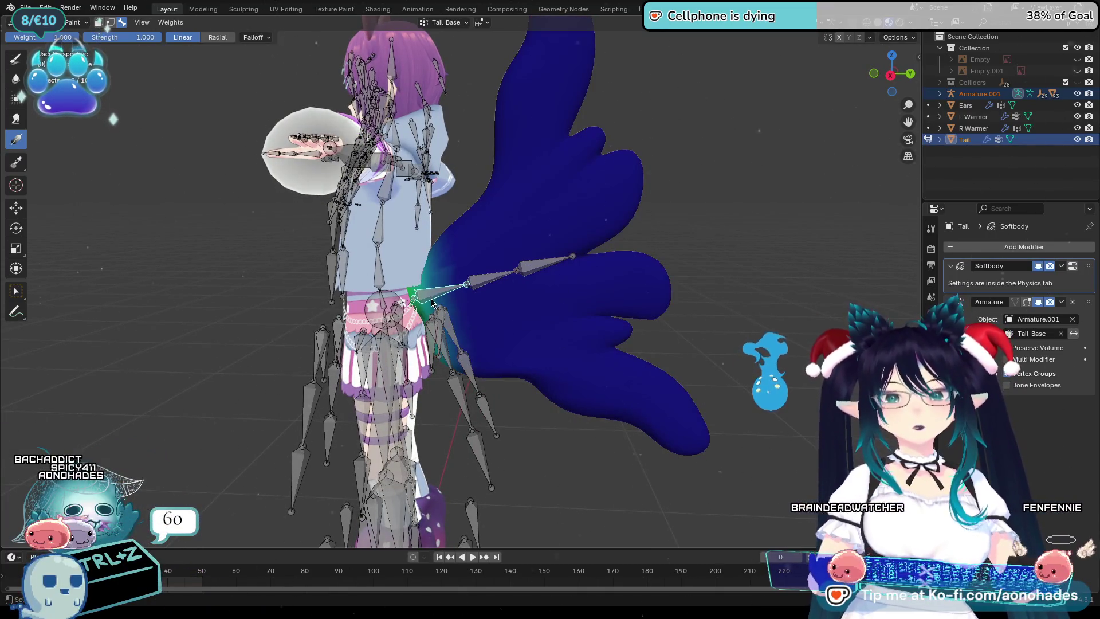
pyautogui.keyDown('ctrl'); pyautogui.click(482, 287); pyautogui.keyUp('ctrl')
pyautogui.keyDown('ctrl'); pyautogui.click(531, 273); pyautogui.keyUp('ctrl')
pyautogui.keyDown('ctrl'); pyautogui.click(476, 286); pyautogui.keyUp('ctrl')
pyautogui.keyDown('ctrl'); pyautogui.click(434, 298); pyautogui.keyUp('ctrl')
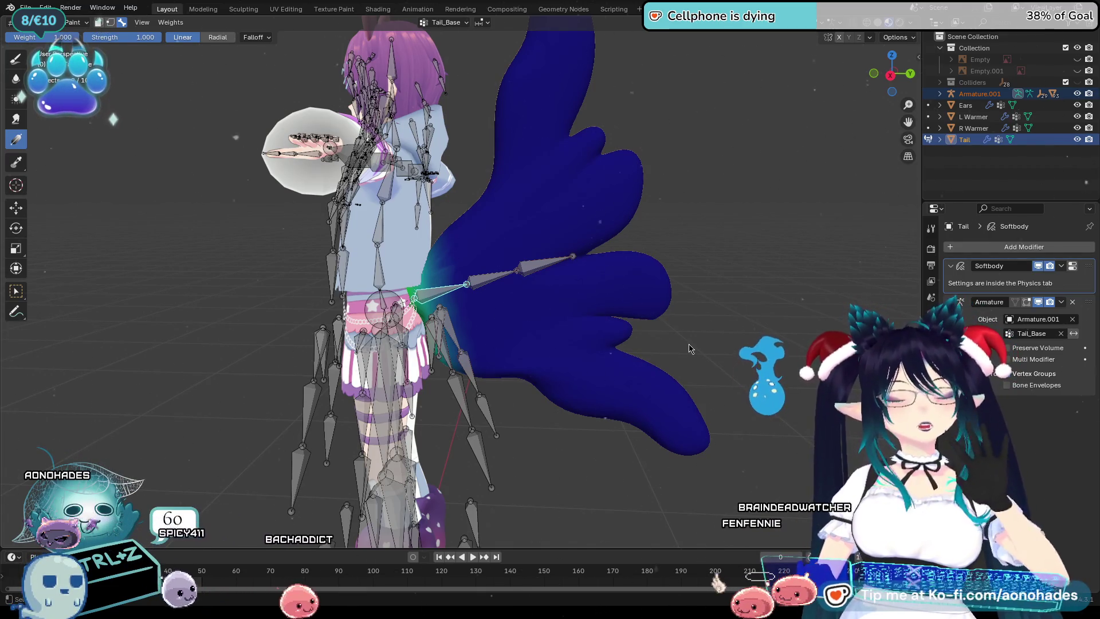
pyautogui.moveTo(680, 379)
pyautogui.mouseDown(button='middle')
pyautogui.moveTo(582, 375)
pyautogui.moveTo(532, 336)
pyautogui.mouseUp(button='middle')
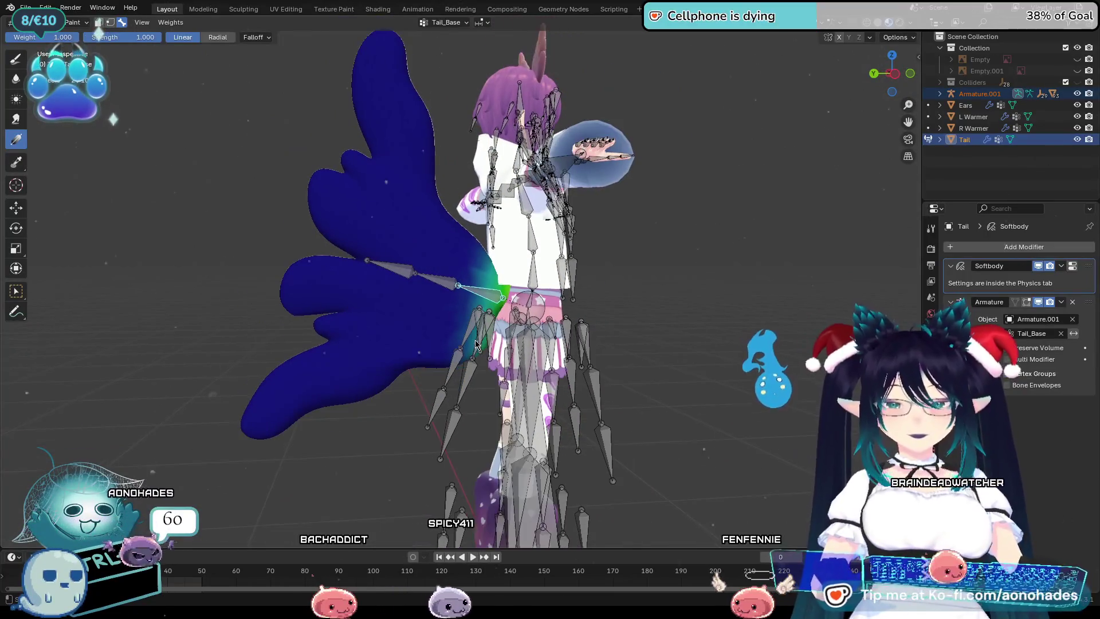
pyautogui.press('Up')
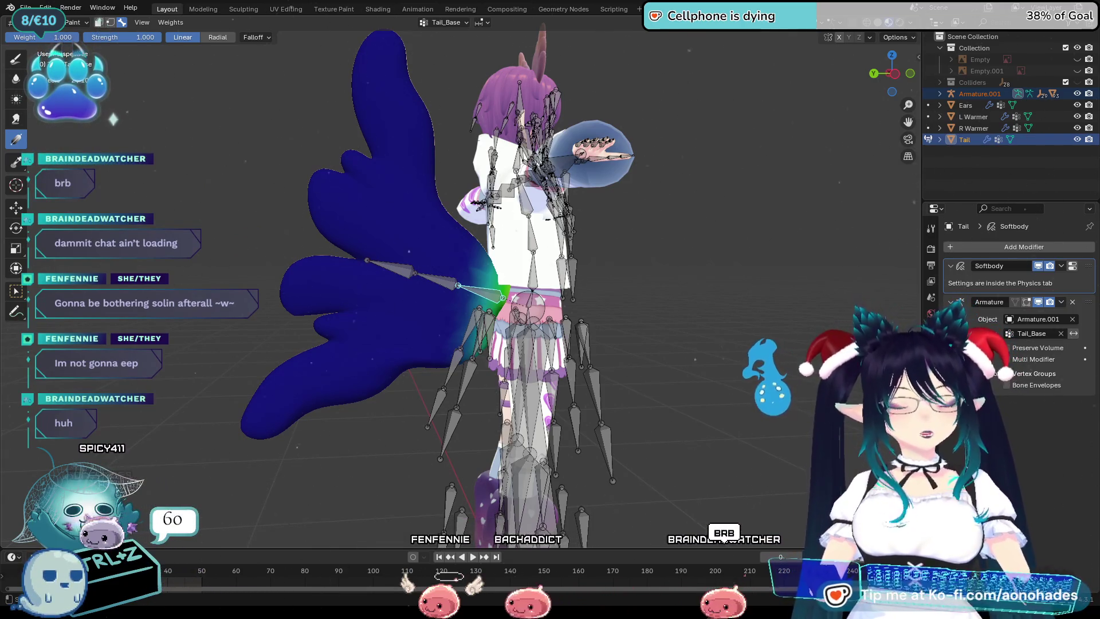
pyautogui.moveTo(516, 386)
pyautogui.mouseDown(button='middle')
pyautogui.moveTo(574, 423)
pyautogui.moveTo(713, 366)
pyautogui.mouseUp(button='middle')
# Rotate the Tail_Base bone, with Z- and X-axis locks, to check its painted weights.
pyautogui.press('r')
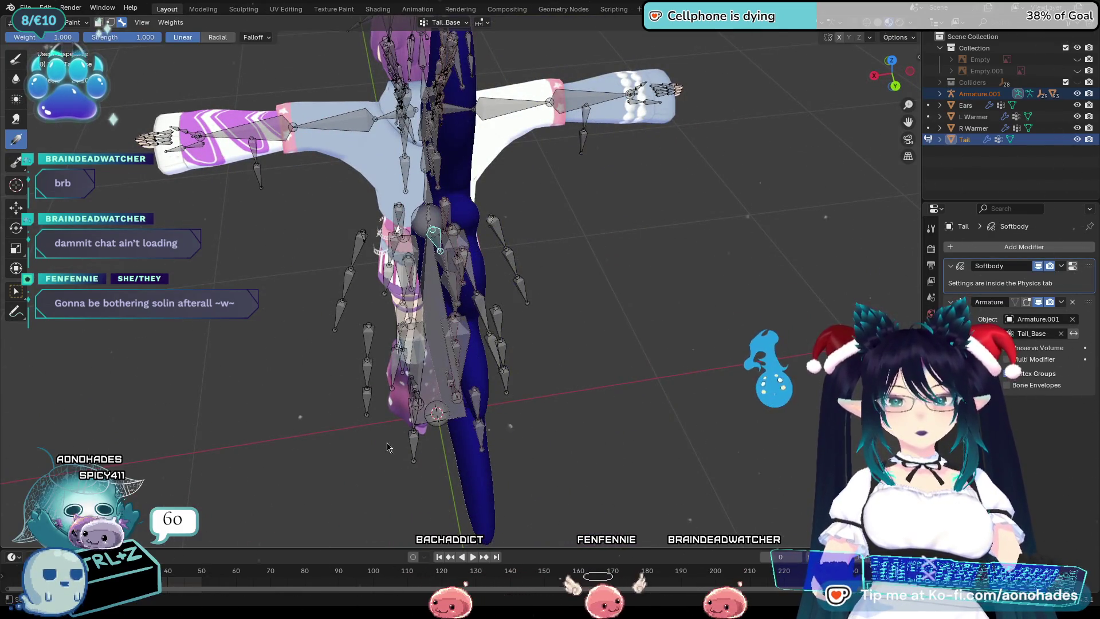
pyautogui.moveTo(577, 398); pyautogui.dragTo(533, 339, button='middle')
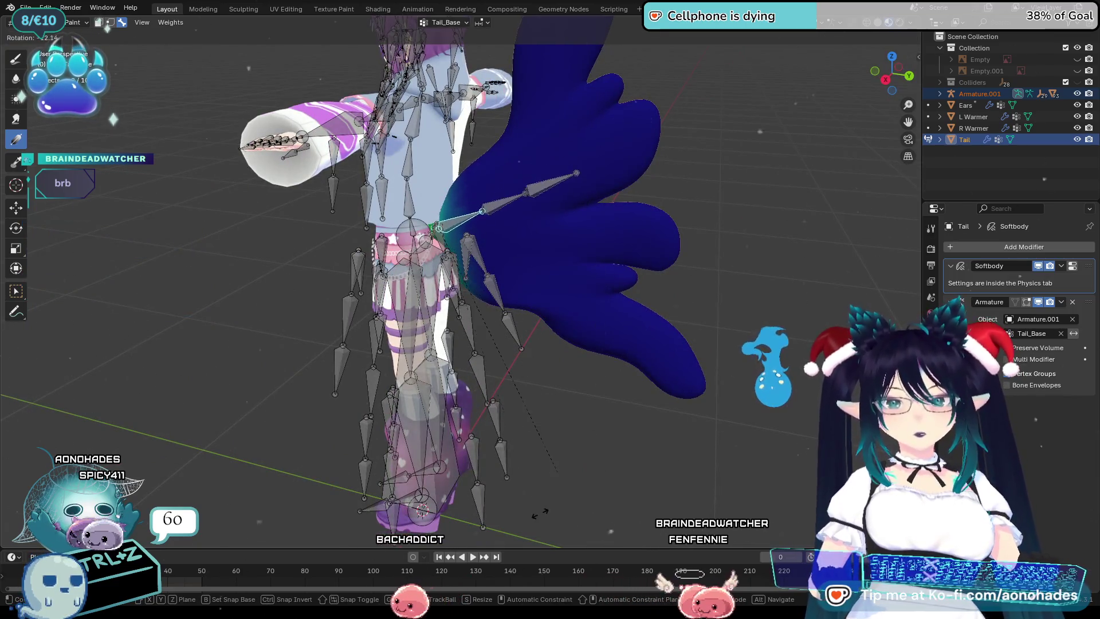
pyautogui.click(570, 463)
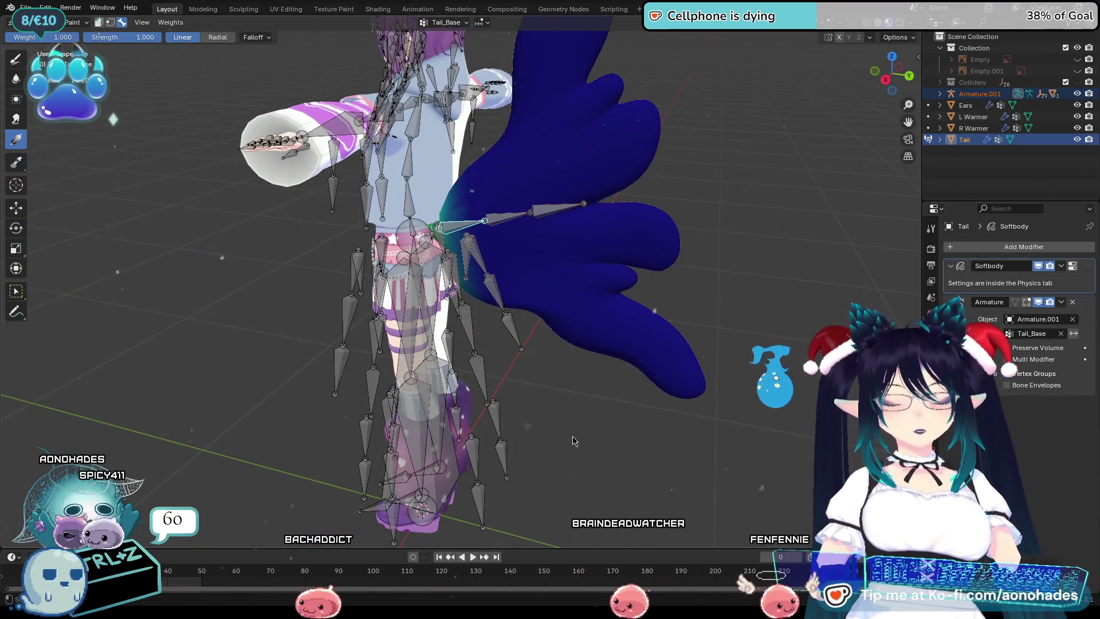
pyautogui.press('r')
pyautogui.press('z')
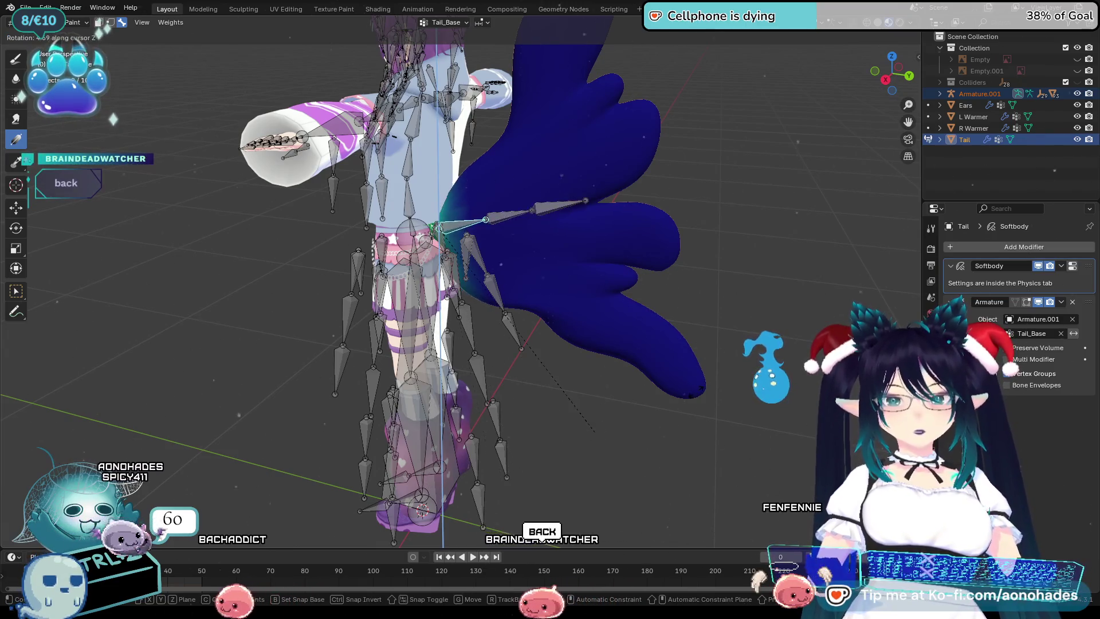
pyautogui.click(599, 447)
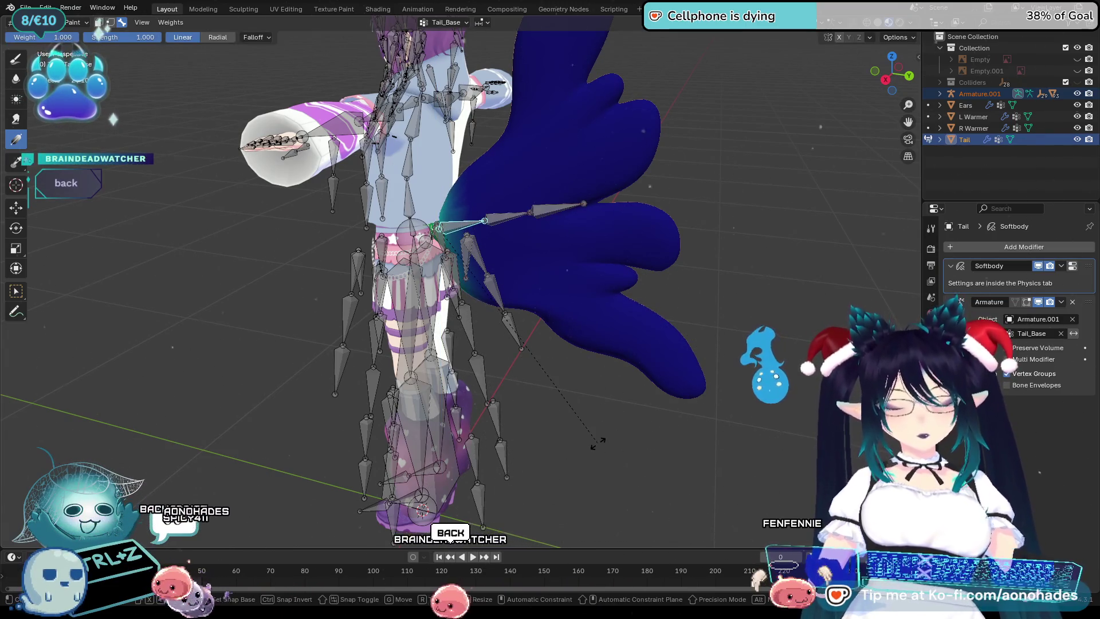
pyautogui.press('r')
pyautogui.press('x')
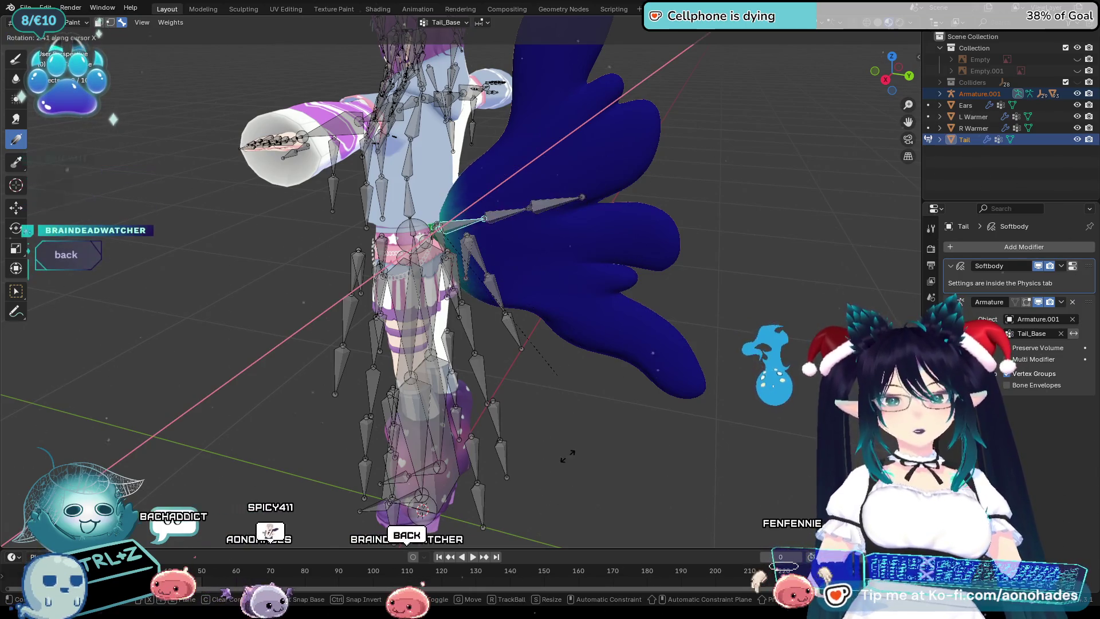
# Rotate Tail_Mid and Tail_End about Z to test their weights, keeping the new angles.
pyautogui.click(516, 228)
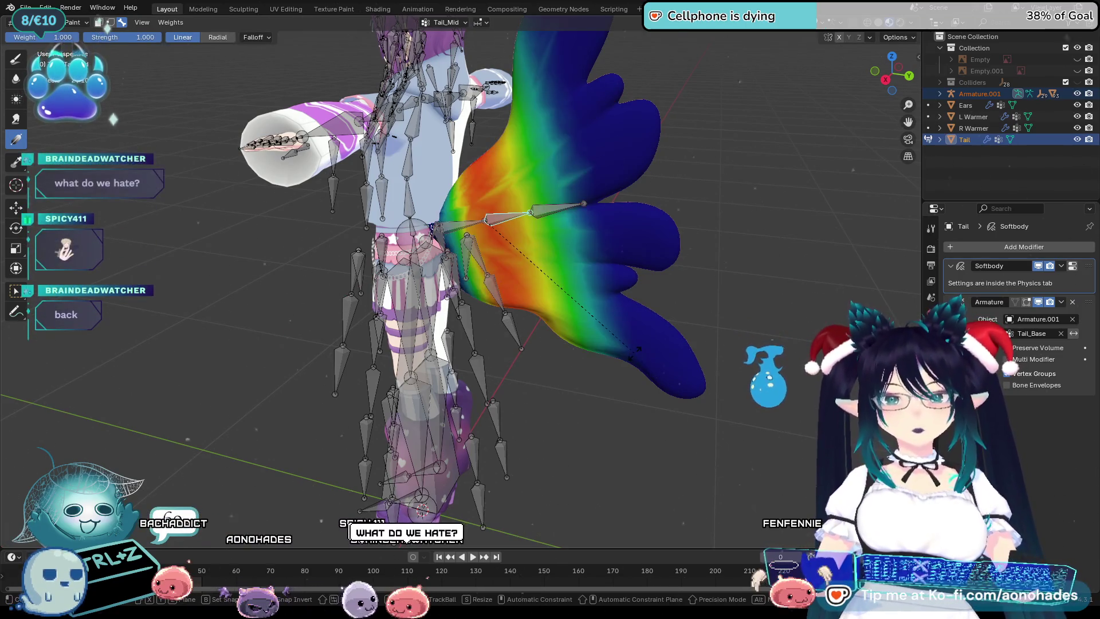
pyautogui.press('r')
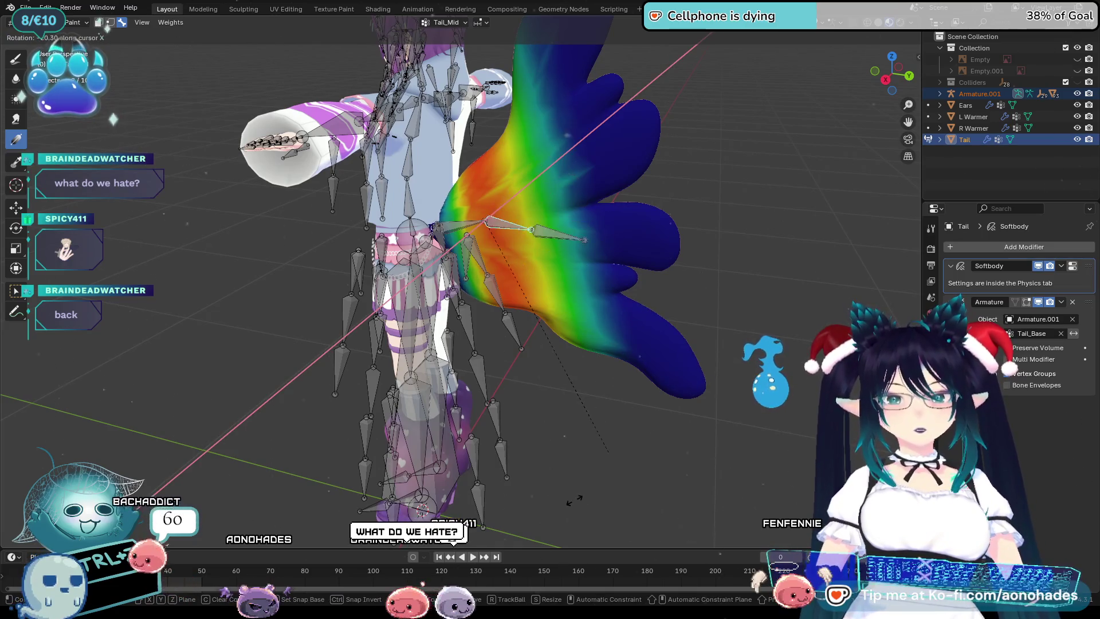
pyautogui.press('Escape')
pyautogui.press('r')
pyautogui.press('z')
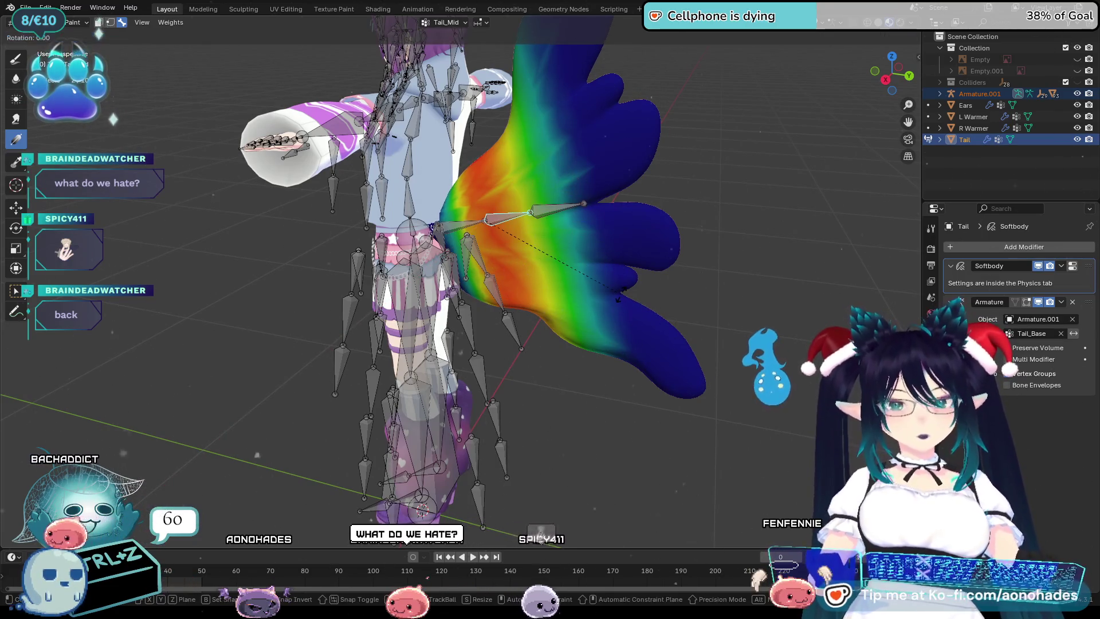
pyautogui.click(704, 289)
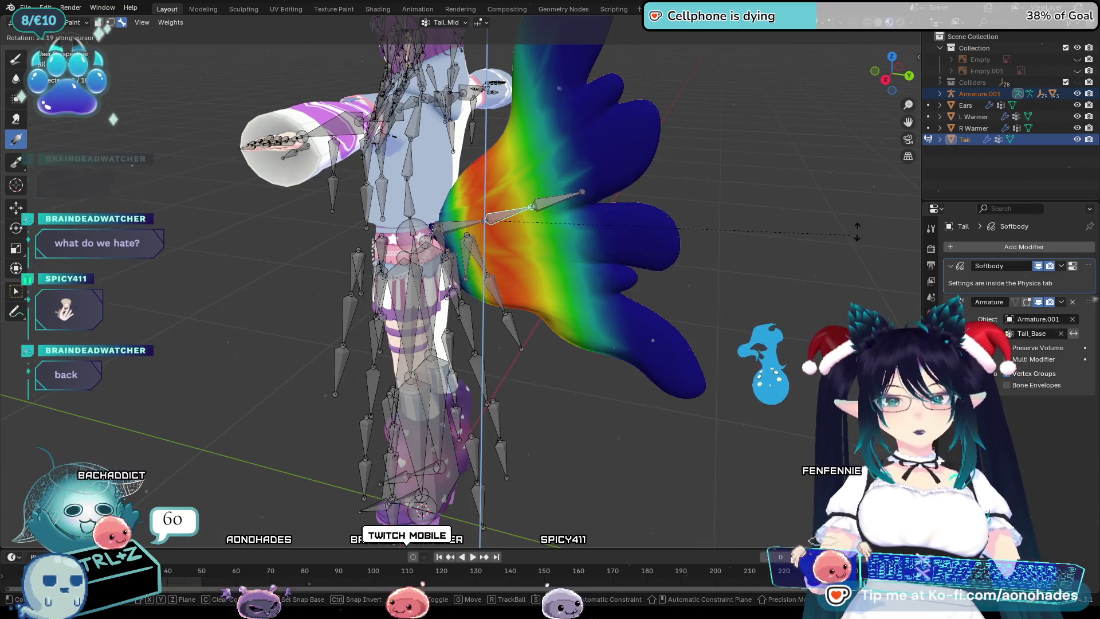
pyautogui.keyDown('ctrl'); pyautogui.click(562, 215); pyautogui.keyUp('ctrl')
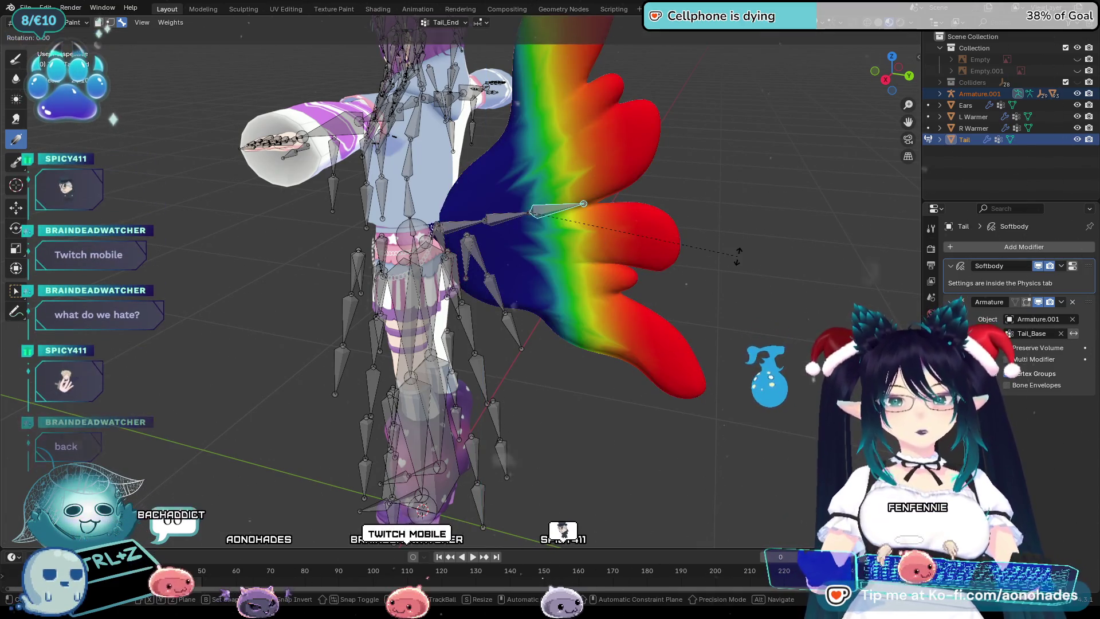
pyautogui.press('r')
pyautogui.press('z')
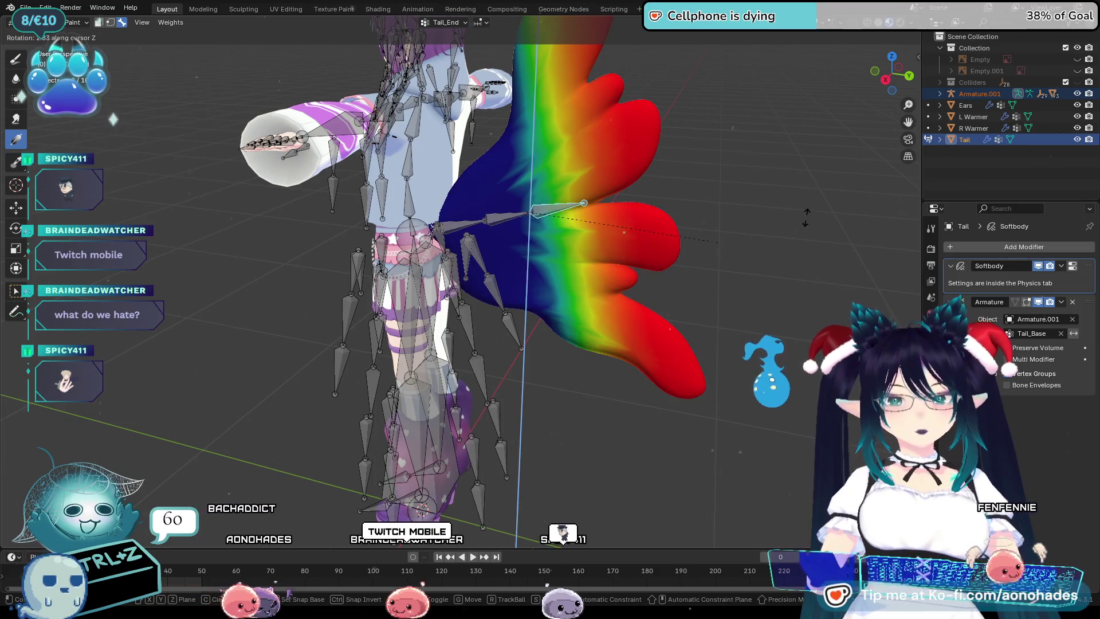
pyautogui.click(851, 196)
# From a front view try a Z rotation of the tail bones, deselect and enter the tail mesh's Edit Mode.
pyautogui.moveTo(851, 196); pyautogui.dragTo(707, 294, button='middle')
pyautogui.scroll(-3, 708, 295)
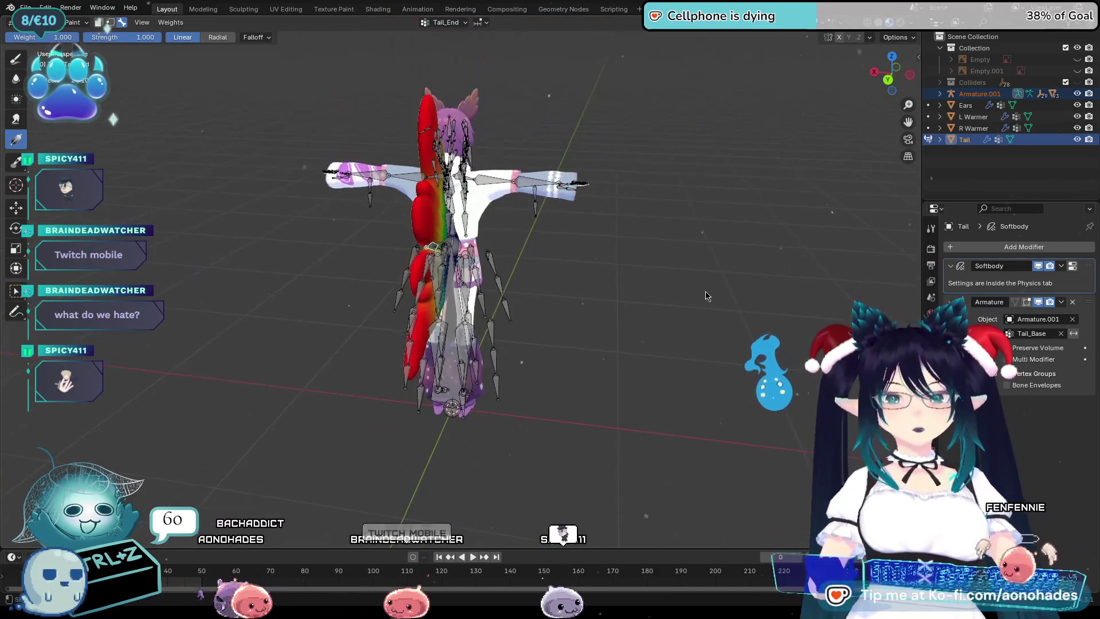
pyautogui.press('KP_1')
pyautogui.press('r')
pyautogui.press('z')
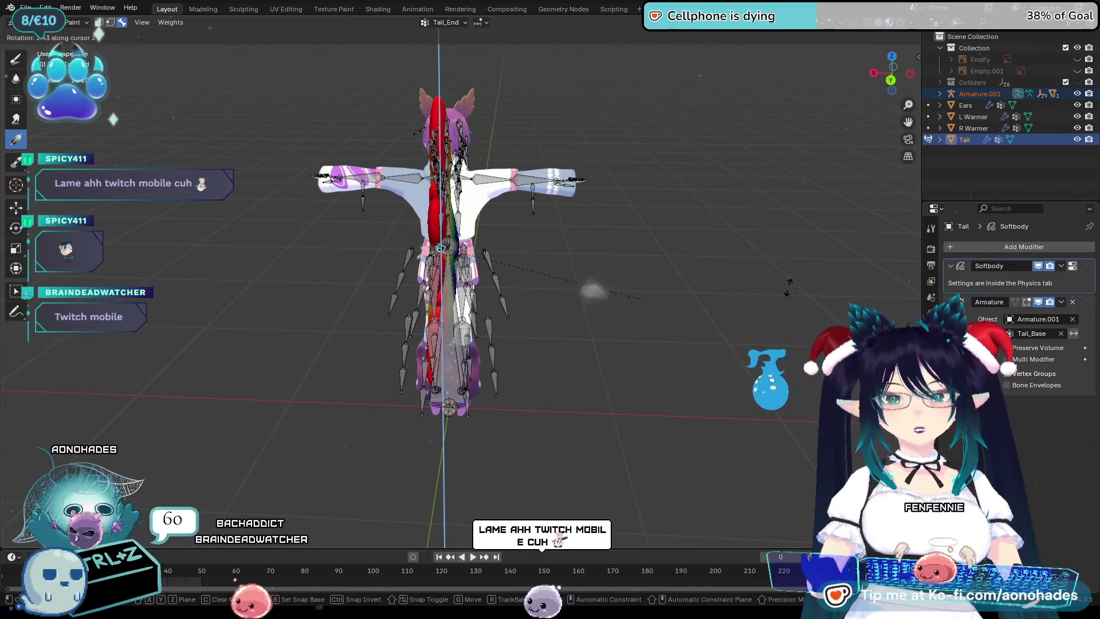
pyautogui.press('Escape')
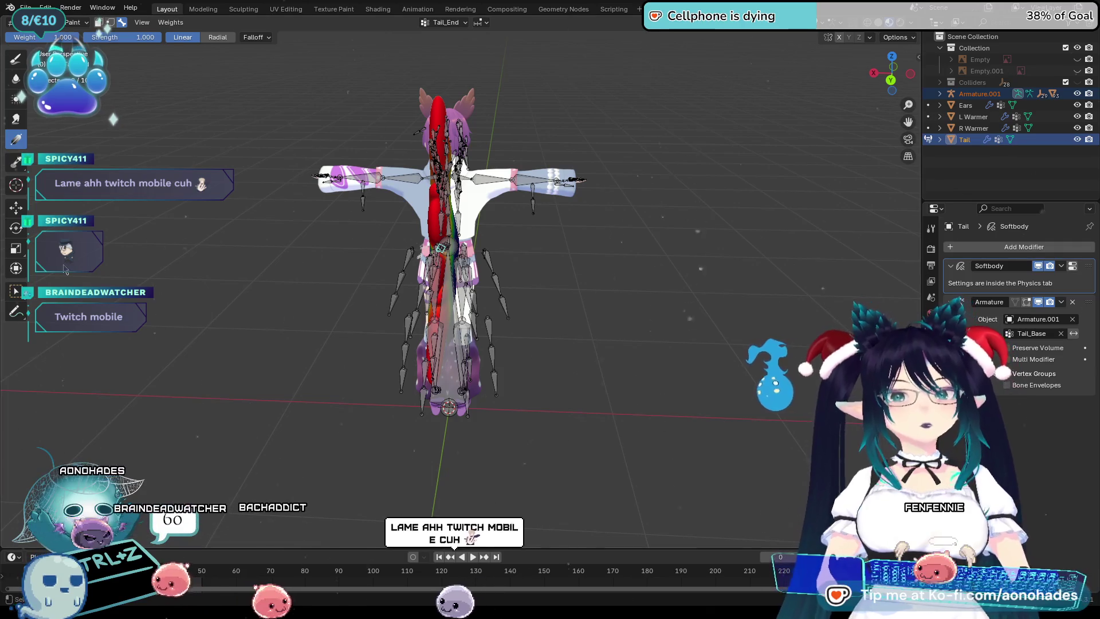
pyautogui.click(569, 294)
pyautogui.moveTo(569, 294); pyautogui.dragTo(589, 313, button='middle')
pyautogui.press('Tab')
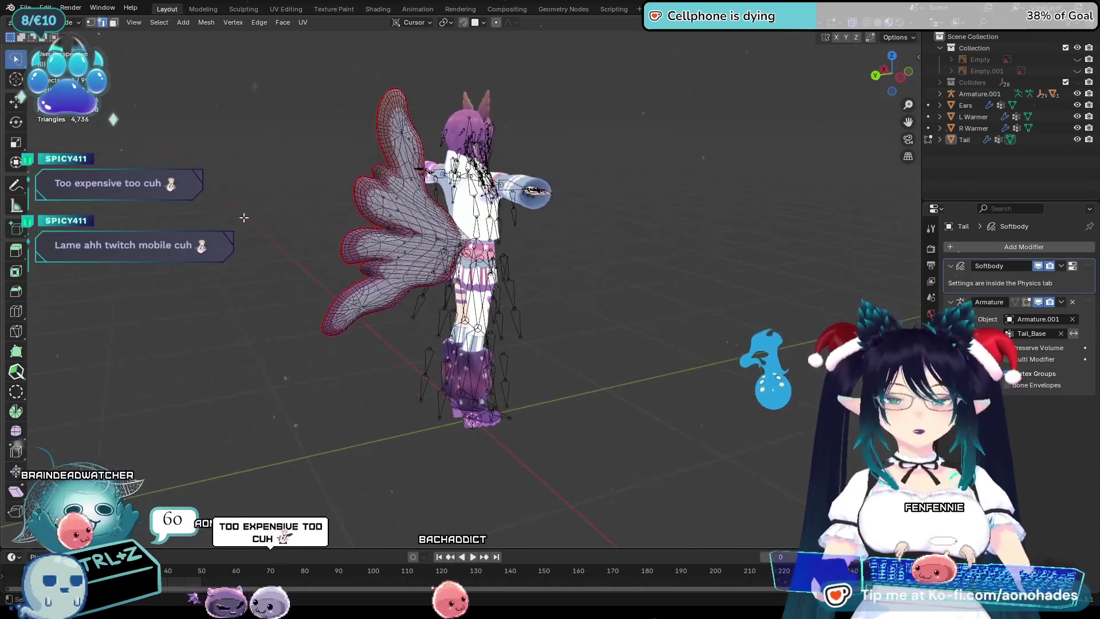
# Return the tail to Object Mode and orbit in toward the character's head.
pyautogui.press('Tab')
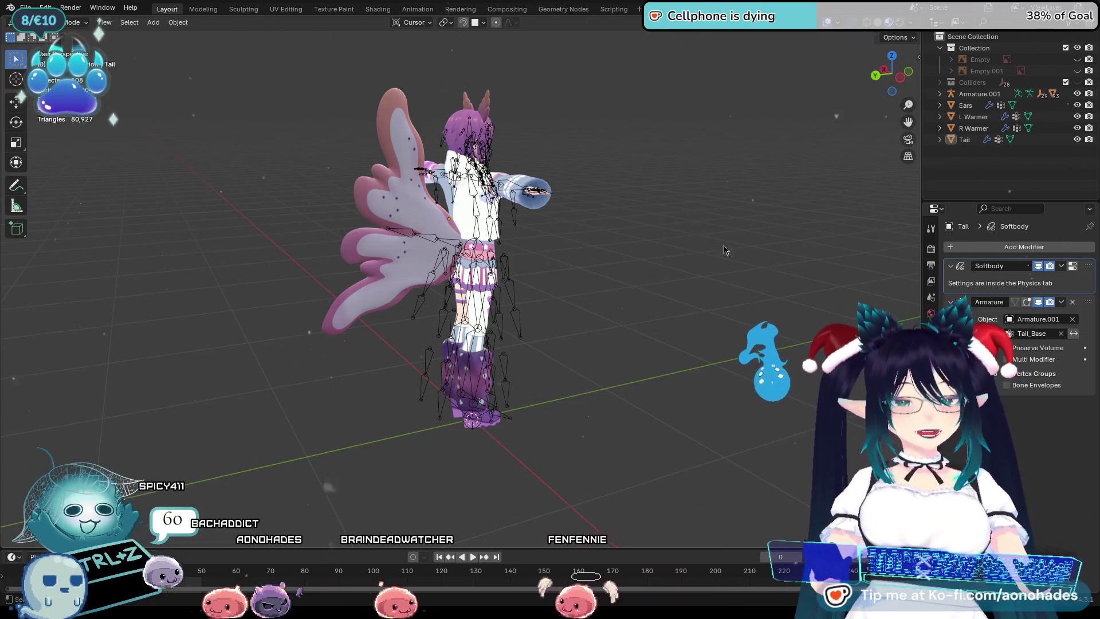
pyautogui.moveTo(768, 295)
pyautogui.mouseDown(button='middle')
pyautogui.moveTo(650, 301)
pyautogui.moveTo(578, 329)
pyautogui.mouseUp(button='middle')
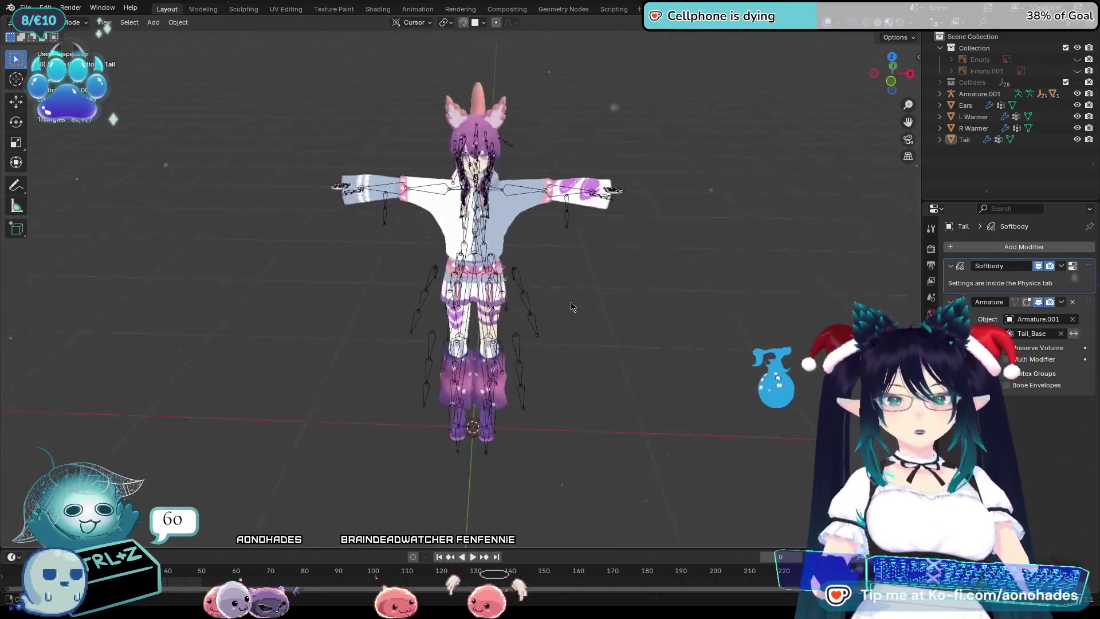
pyautogui.scroll(5, 579, 329)
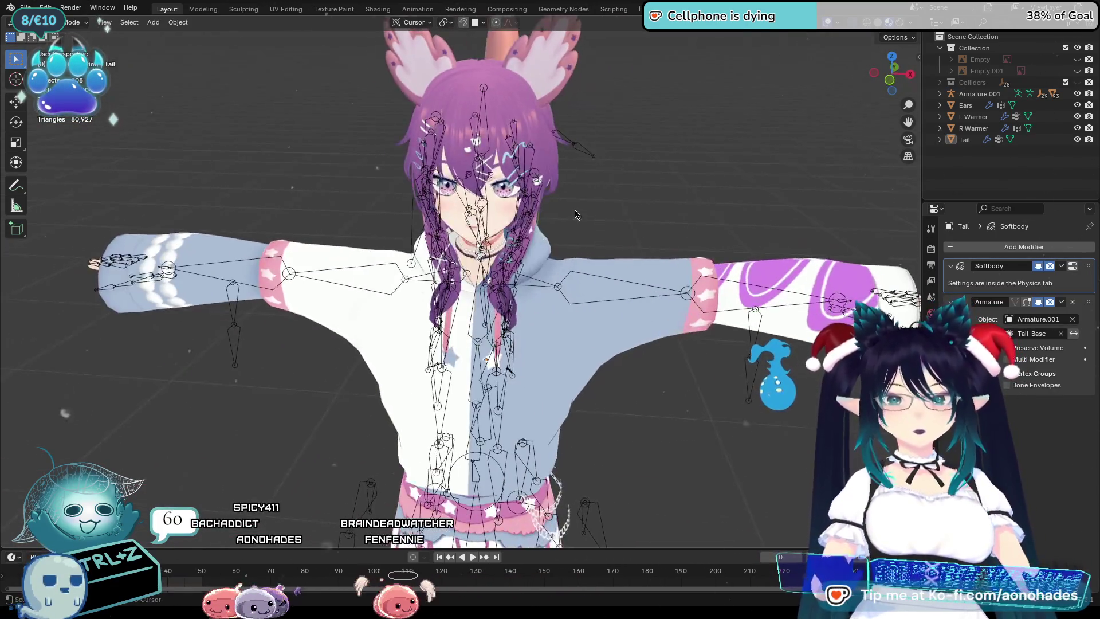
pyautogui.moveTo(579, 329); pyautogui.dragTo(415, 220, button='middle')
# Edit Armature.001's bones, delete the chosen head bones, undo the deletion and leave Edit Mode.
pyautogui.click(415, 221)
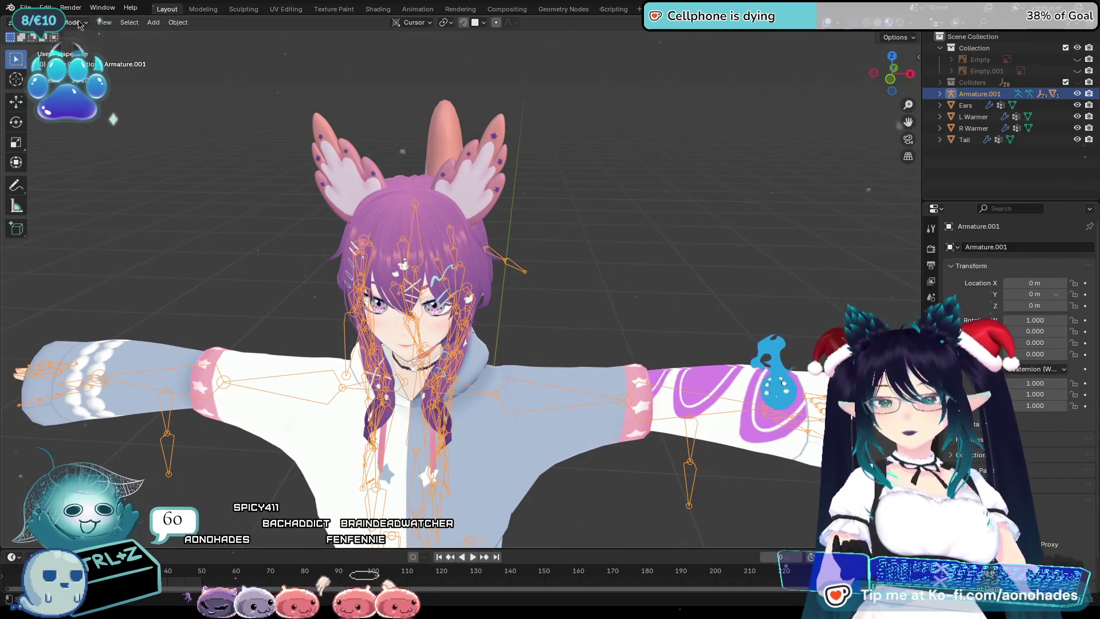
pyautogui.click(51, 48)
pyautogui.scroll(5, 344, 181)
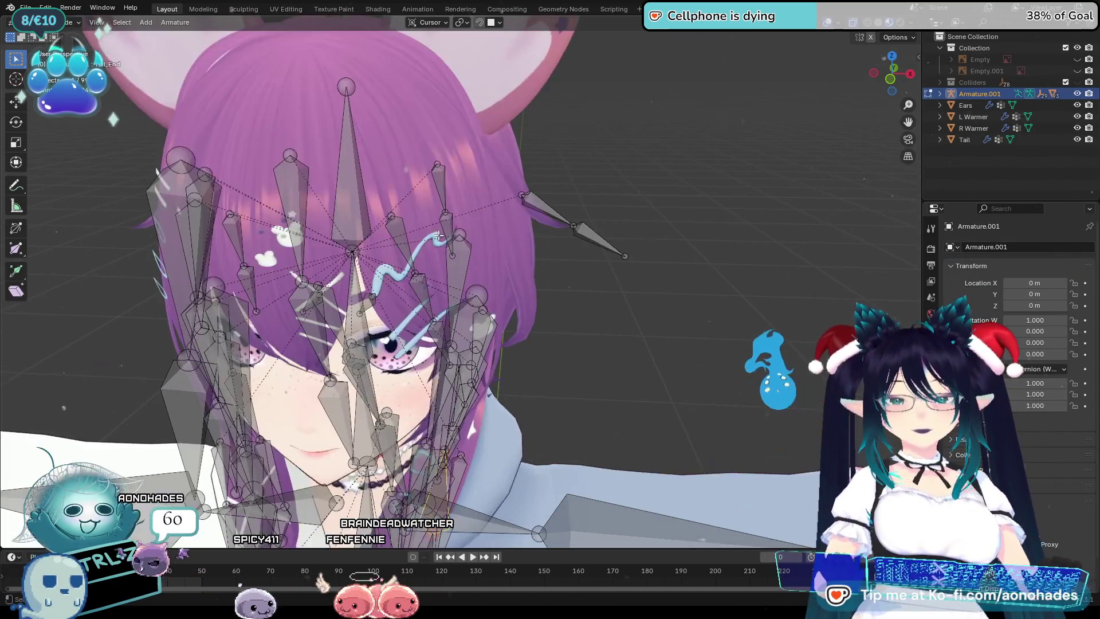
pyautogui.press('x')
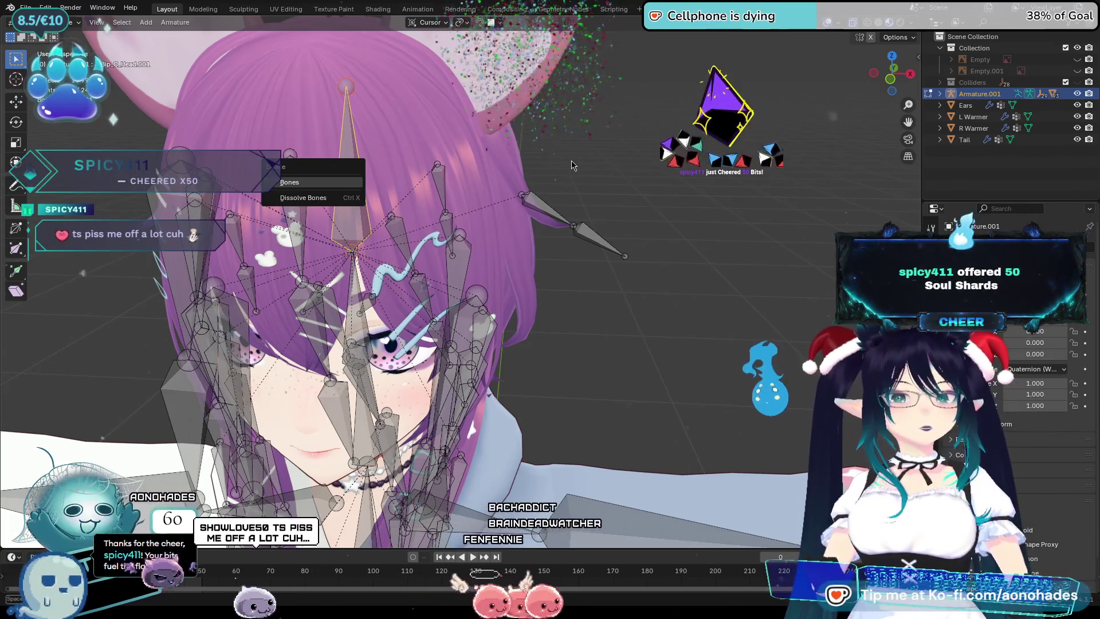
pyautogui.press('Return')
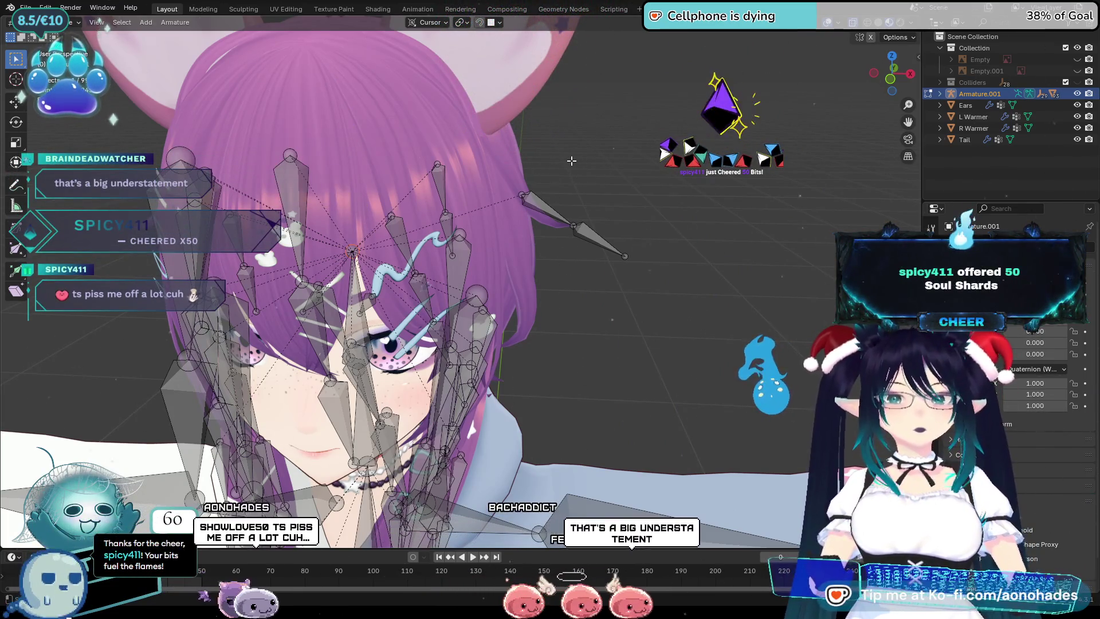
pyautogui.hotkey('ctrl', 'z')
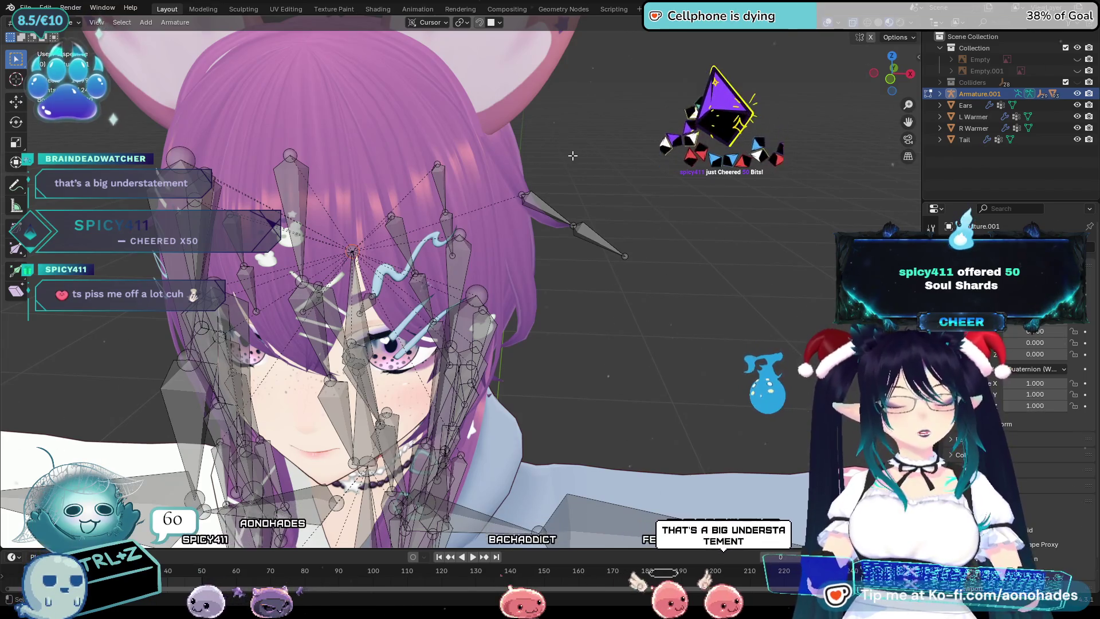
pyautogui.scroll(-3, 574, 164)
pyautogui.scroll(2, 573, 163)
pyautogui.scroll(2, 532, 180)
pyautogui.scroll(2, 481, 202)
pyautogui.scroll(2, 428, 224)
pyautogui.scroll(-3, 427, 224)
pyautogui.scroll(-2, 423, 237)
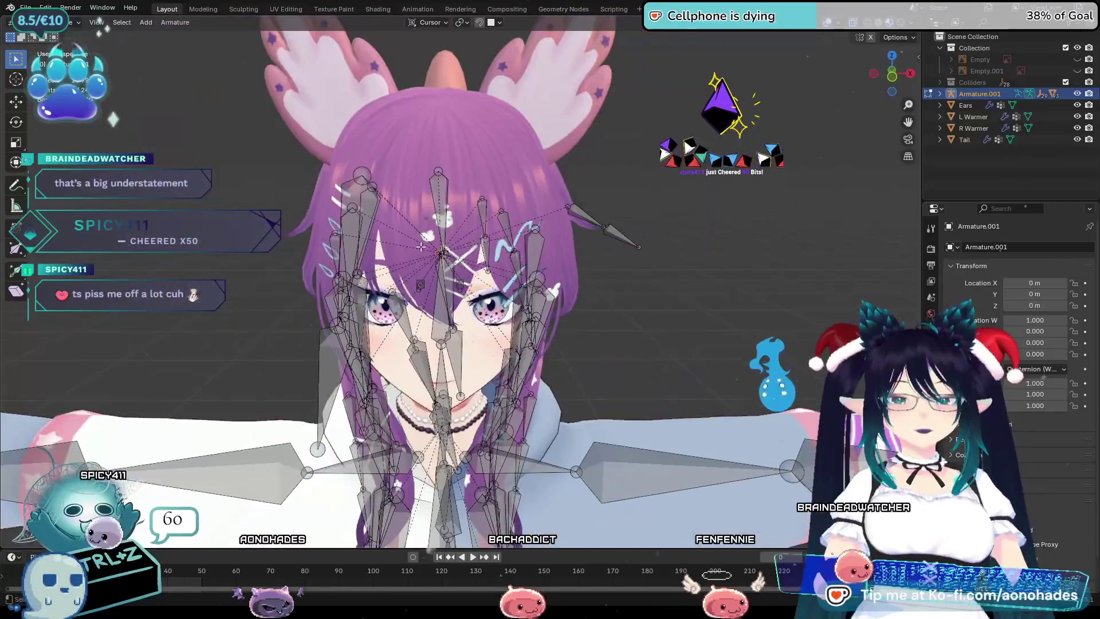
pyautogui.scroll(-1, 422, 245)
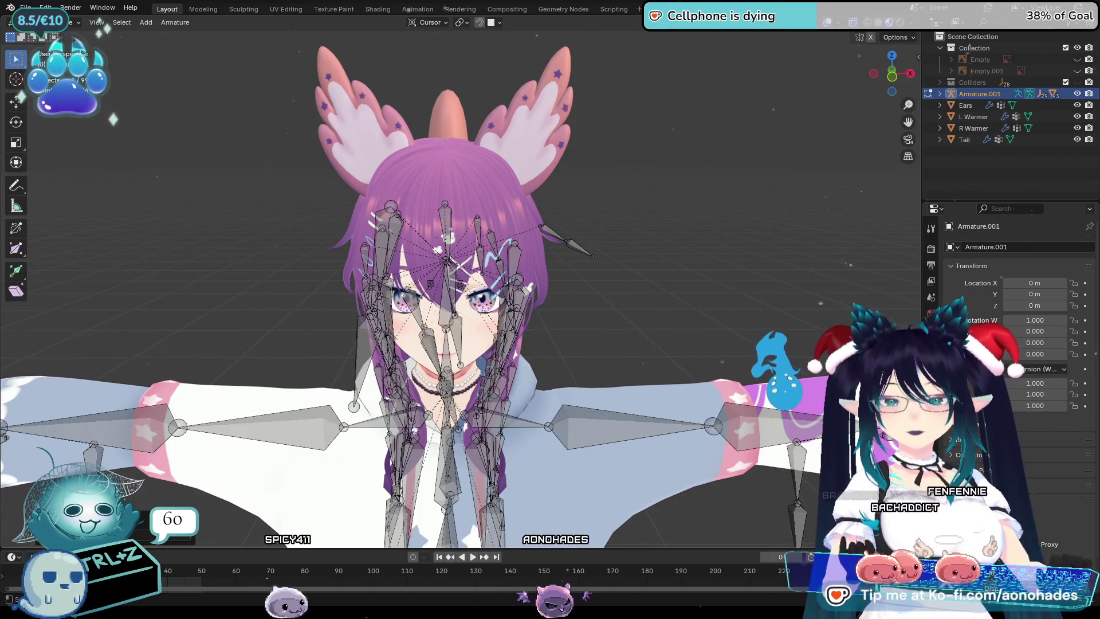
pyautogui.press('Tab')
# Select all of the Ears mesh in Edit Mode and bring up the Mesh menu's Separate choices.
pyautogui.click(452, 158)
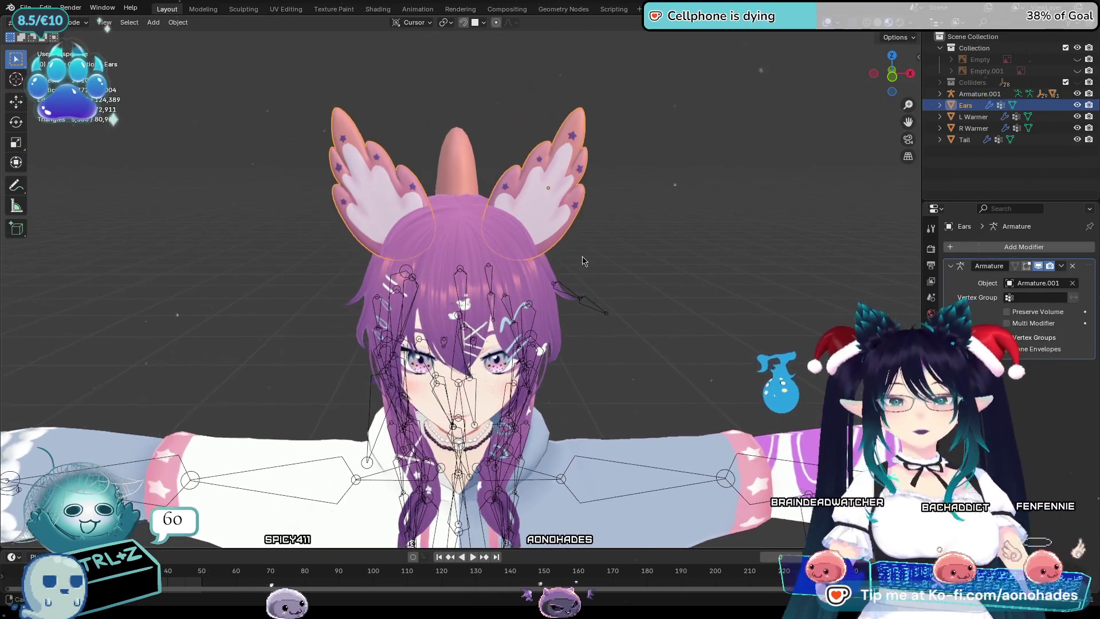
pyautogui.click(179, 22)
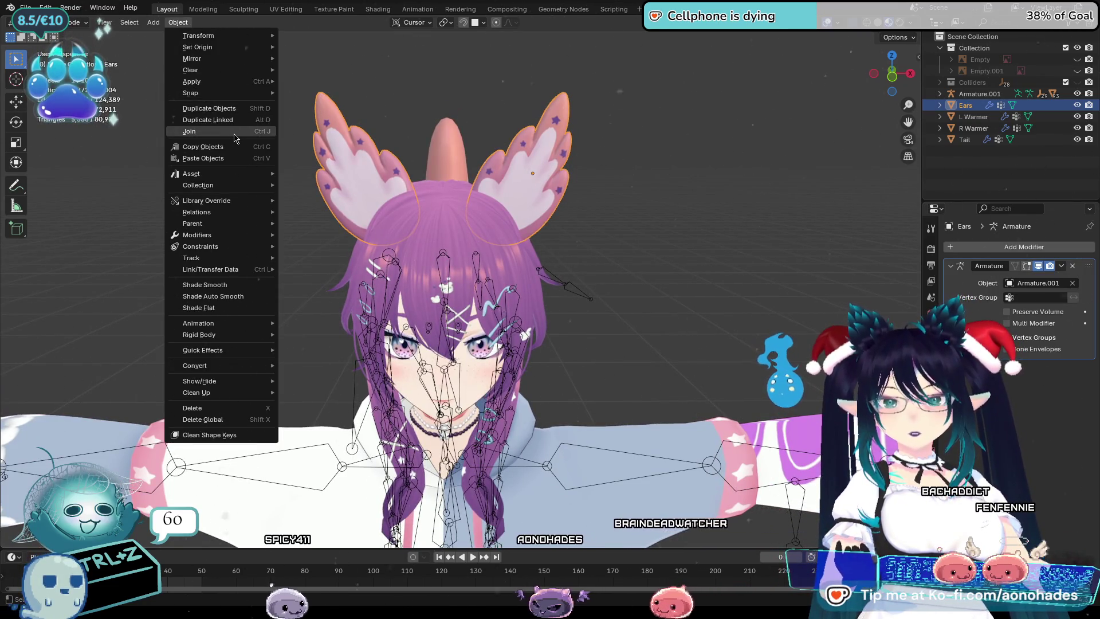
pyautogui.press('Tab')
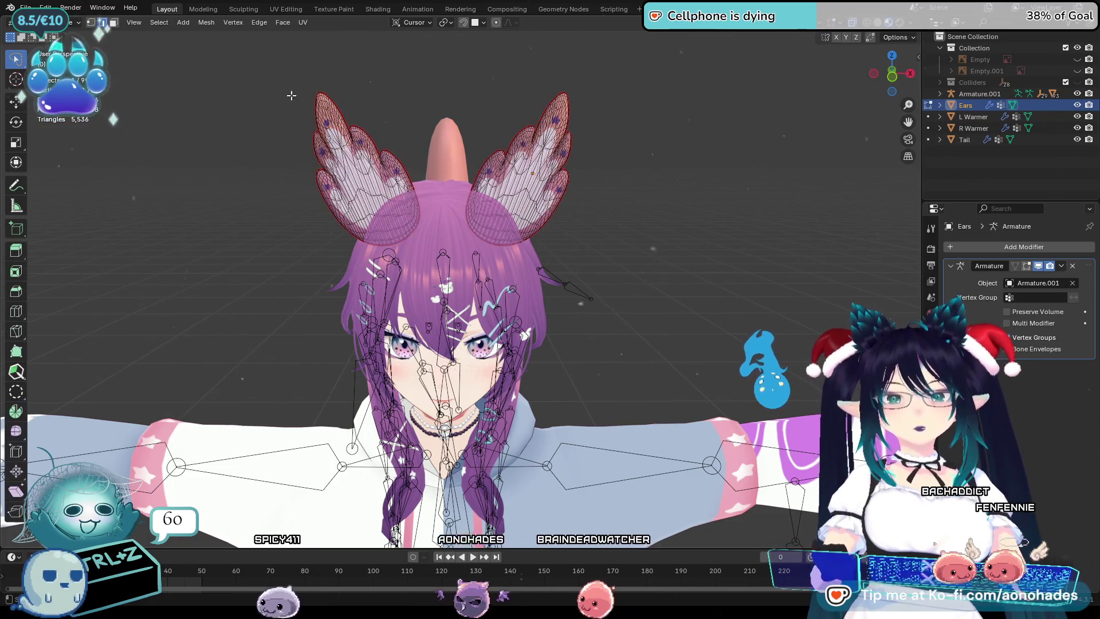
pyautogui.press('a')
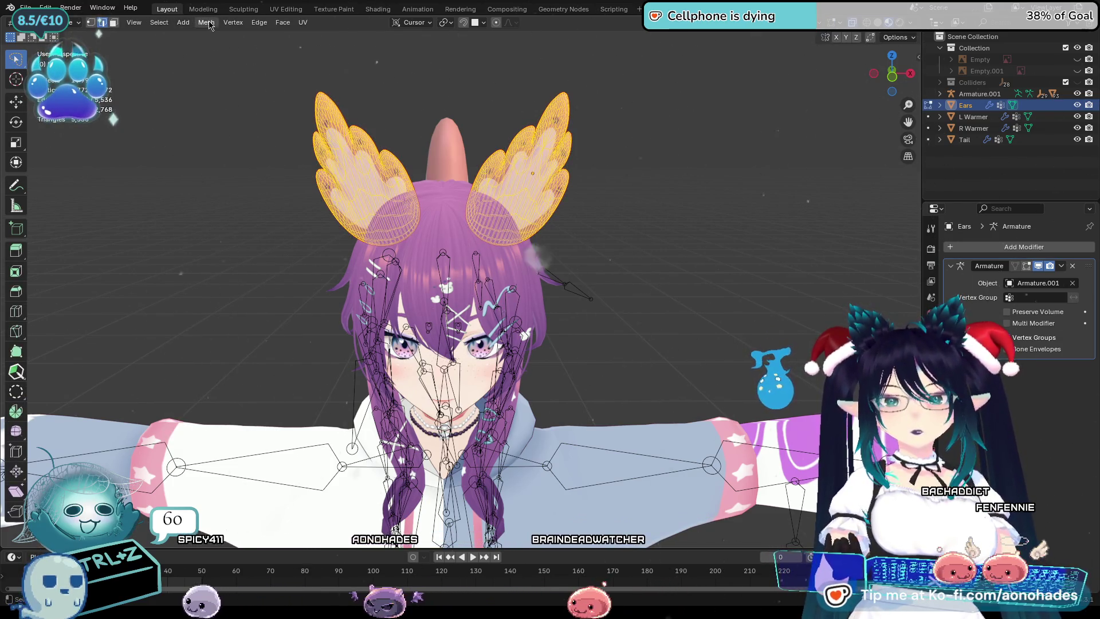
pyautogui.click(206, 23)
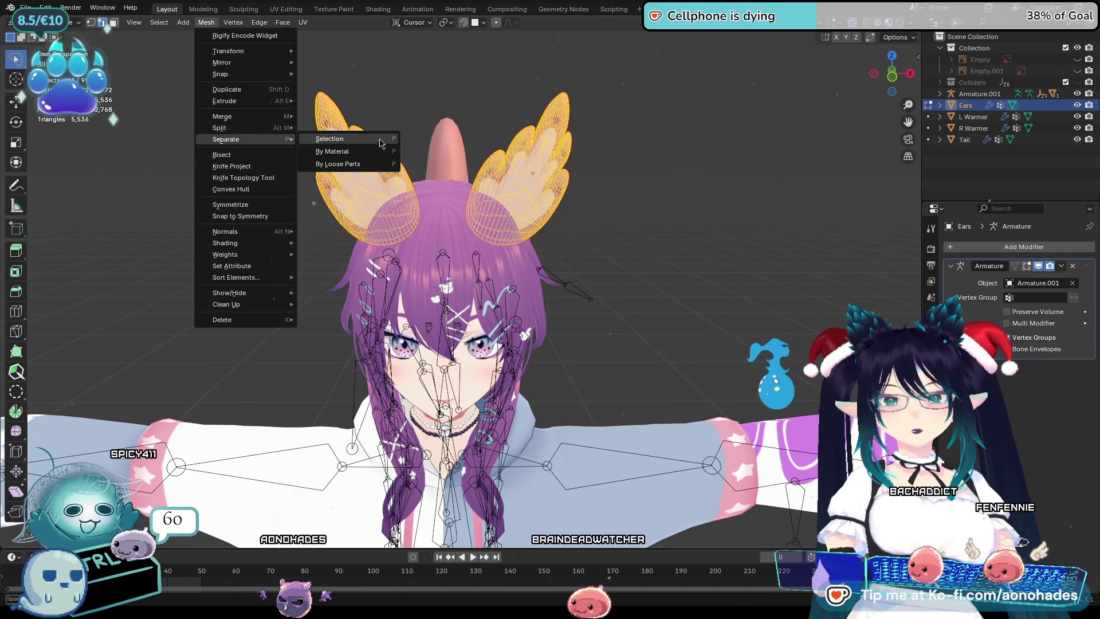